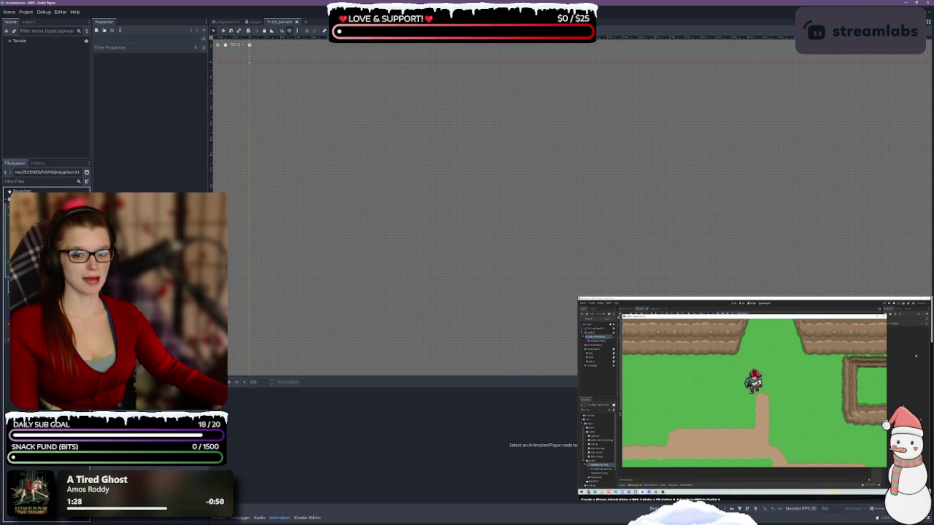
- Switch to the playground scene, select the Terrain tile layer and pan around the map
key("ctrl+Tab")
left_click(23, 56)
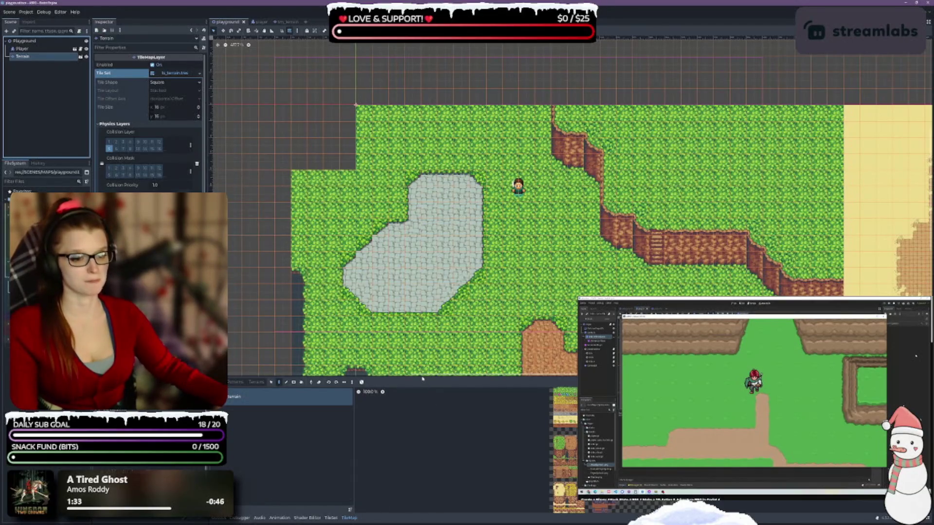
scroll(521, 202, "down", 3)
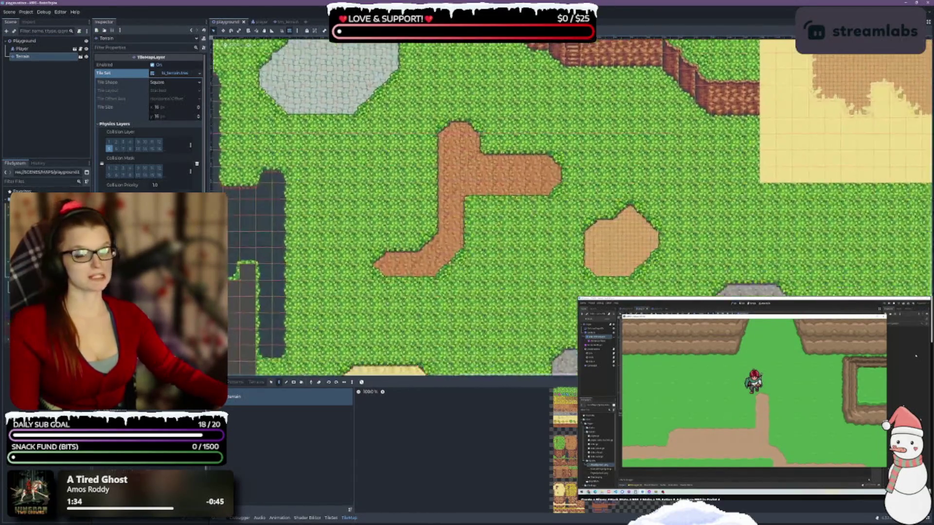
scroll(671, 229, "right", 8)
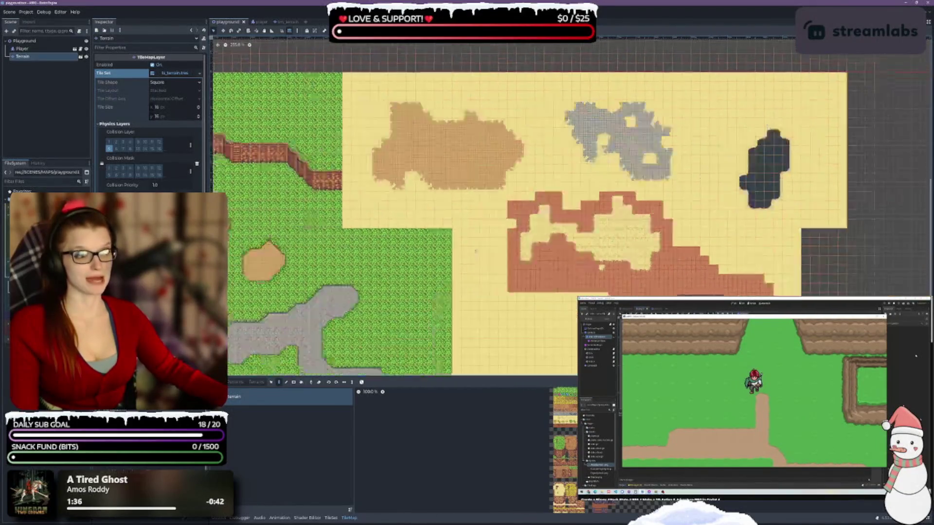
scroll(671, 229, "up", 3)
scroll(671, 230, "down", 6)
scroll(671, 229, "left", 2)
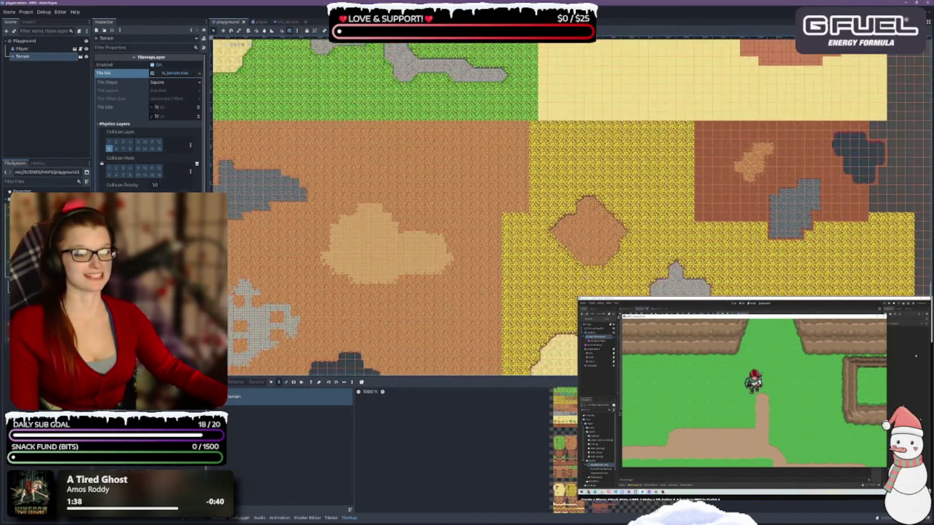
scroll(640, 277, "up", 2)
scroll(641, 277, "right", 3)
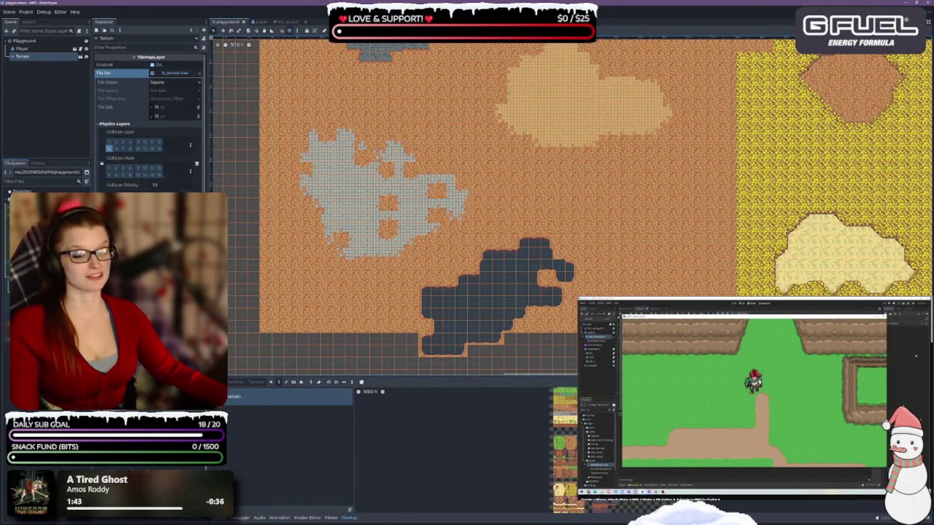
- Enlarge the TileMap panel and zoom into the terrain tile atlas
left_click_drag(491, 376, 490, 82)
scroll(663, 331, "up", 2)
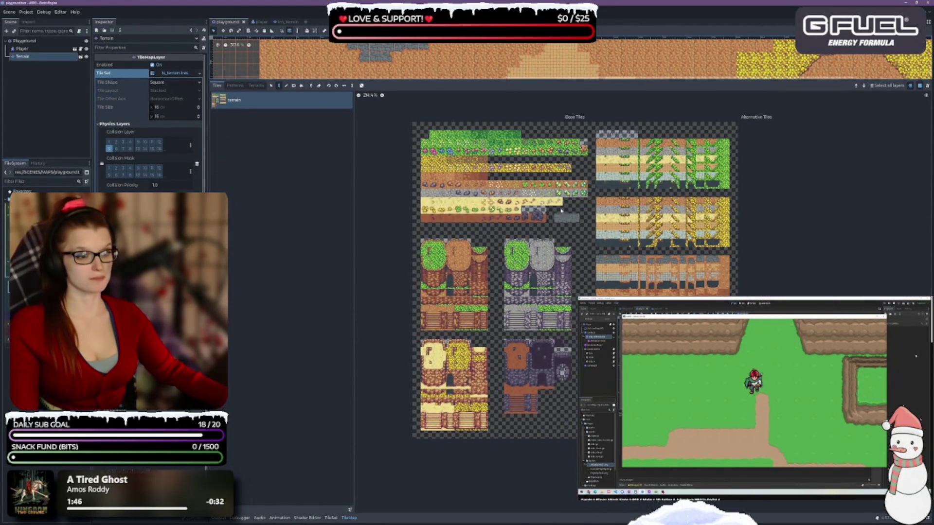
- Show the terrain atlas source's settings in the TileSet editor
scroll(561, 211, "up", 4)
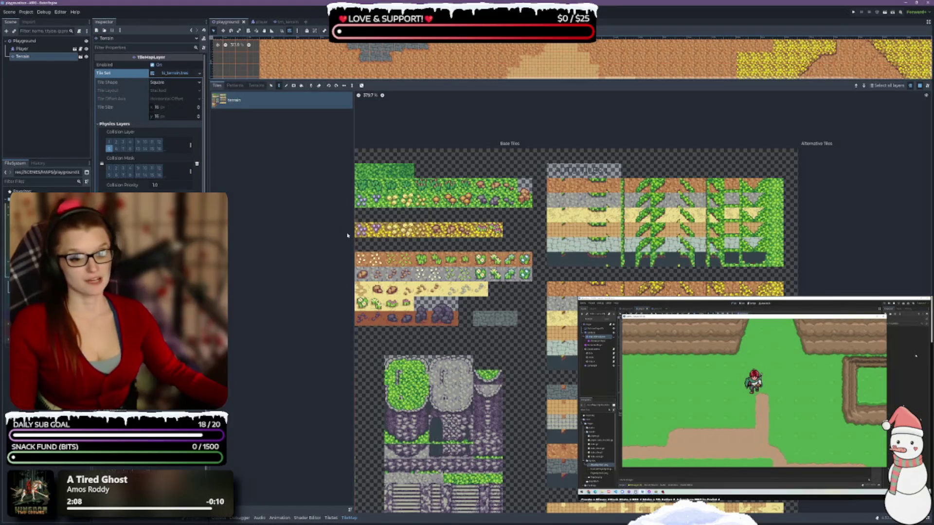
left_click(337, 518)
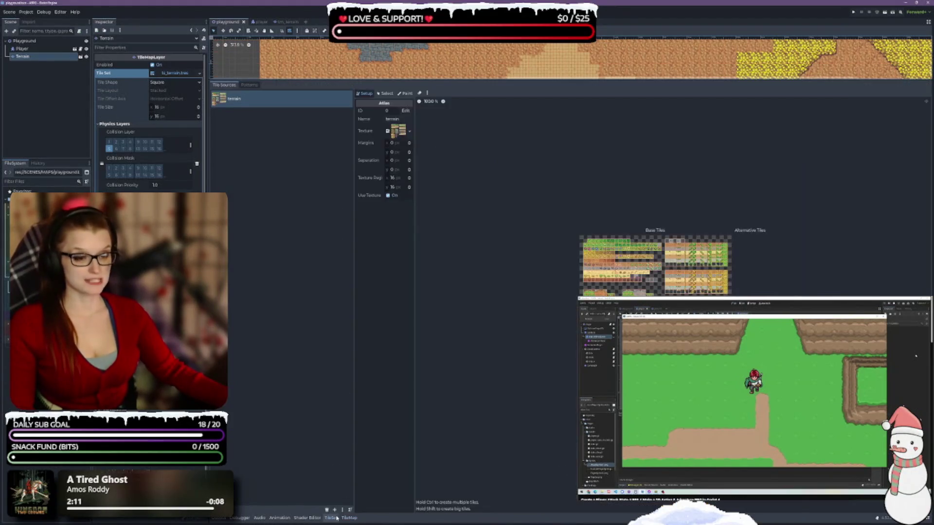
- Shrink the tileset panel to enlarge the map, then select AttackFXSprite in the player scene
scroll(644, 261, "up", 3)
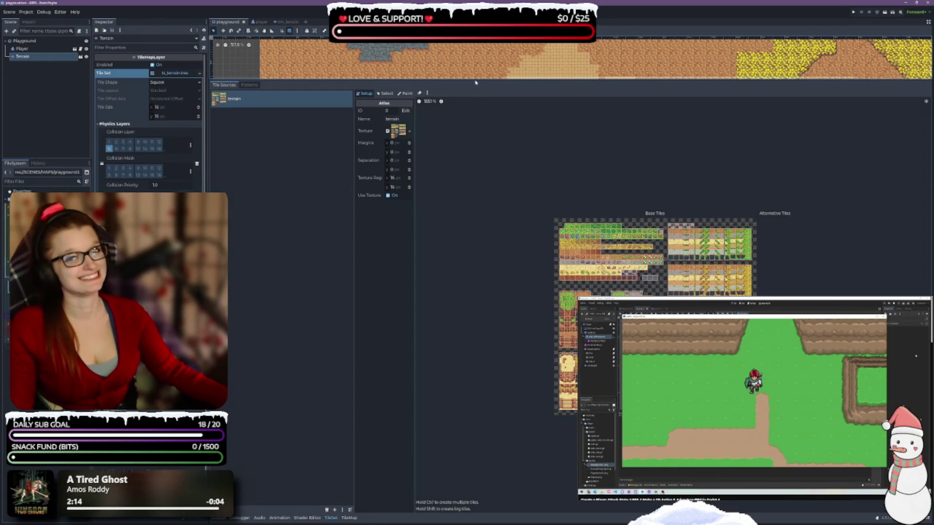
left_click_drag(476, 79, 477, 422)
scroll(547, 376, "down", 6)
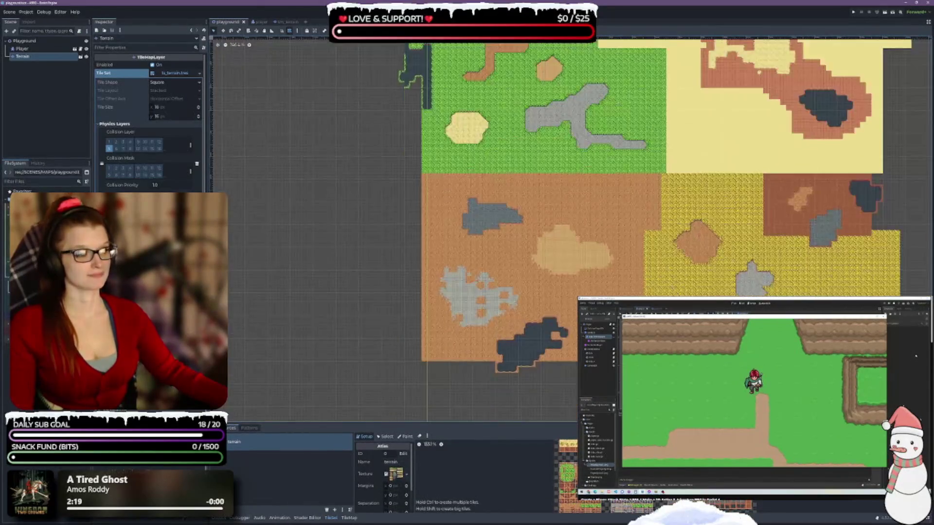
scroll(548, 255, "up", 4)
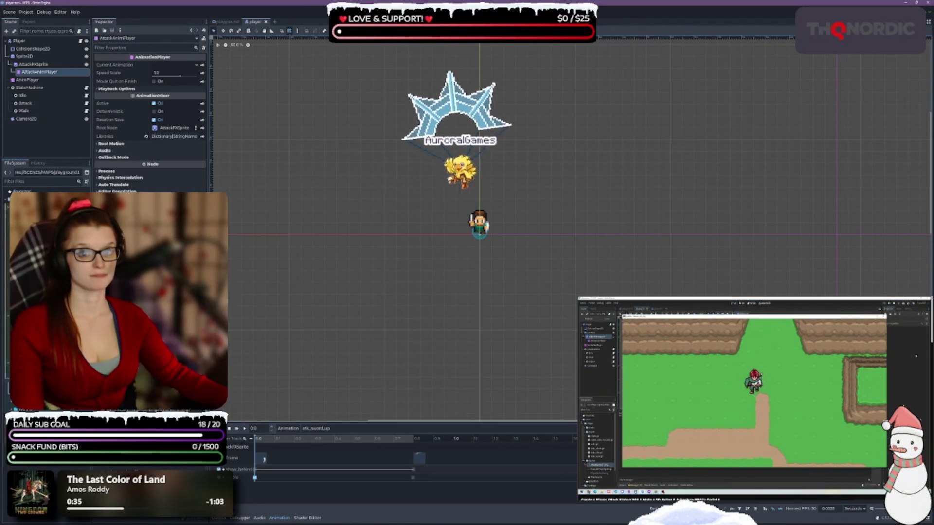
left_click(34, 64)
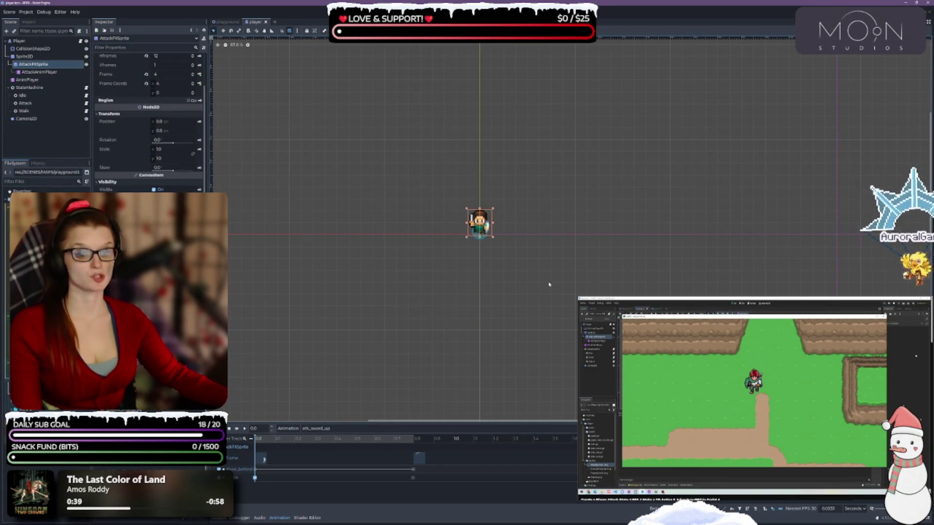
- Save the player scene, inspect Sprite2D and AttackFXSprite, and play the atk_sword_up attack animation
scroll(133, 134, "down", 2)
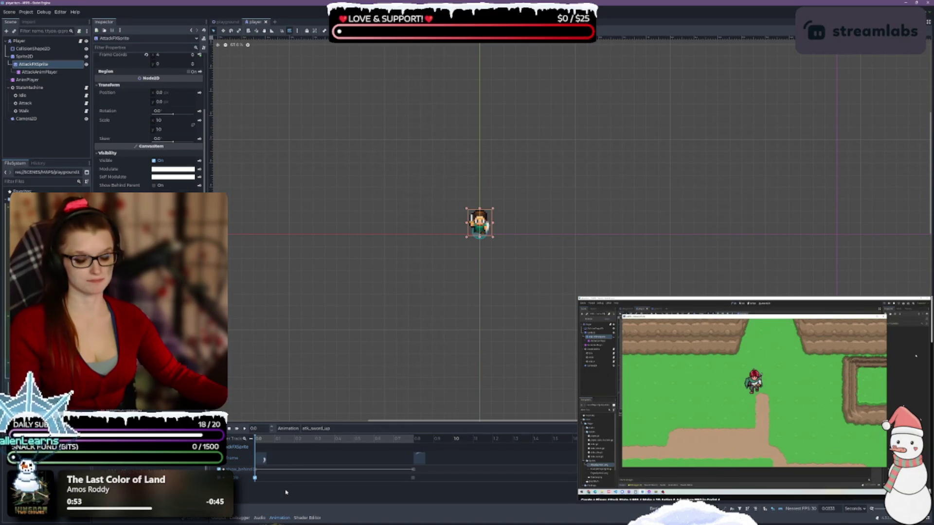
key("ctrl+s")
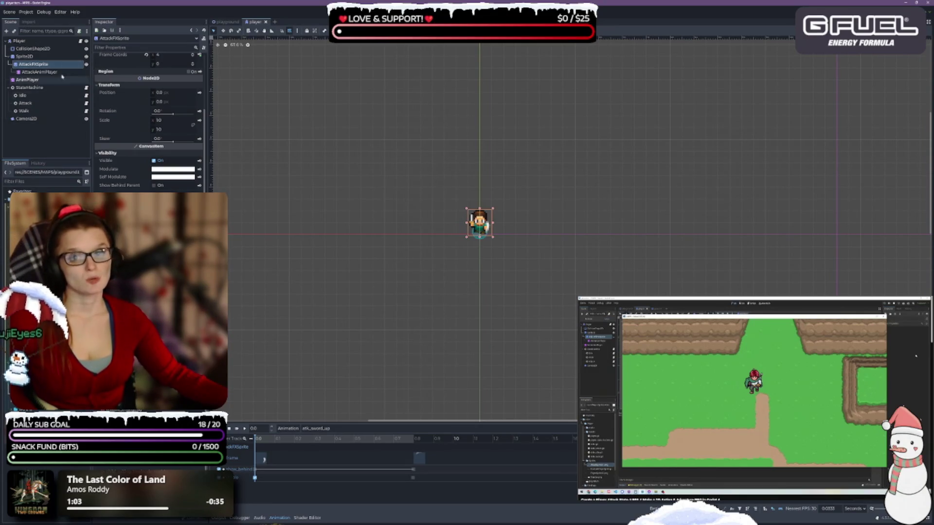
left_click(47, 57)
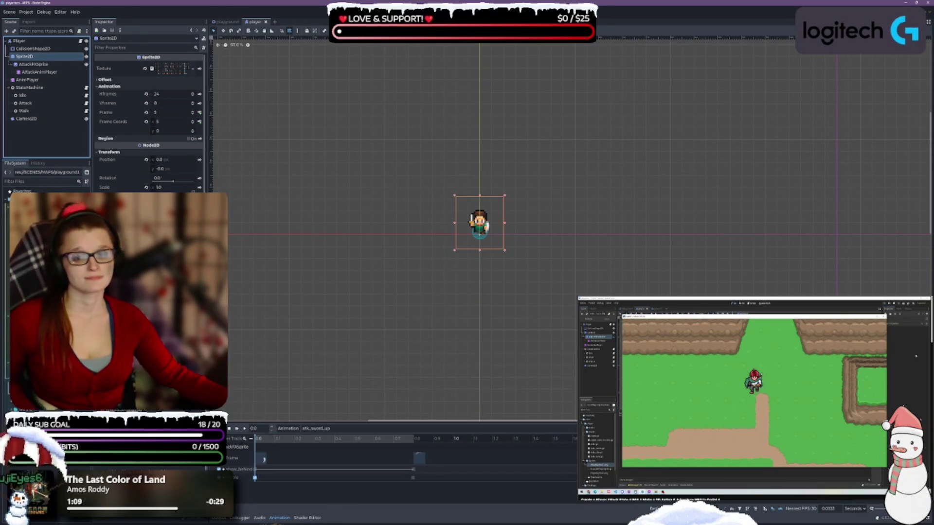
scroll(149, 122, "down", 3)
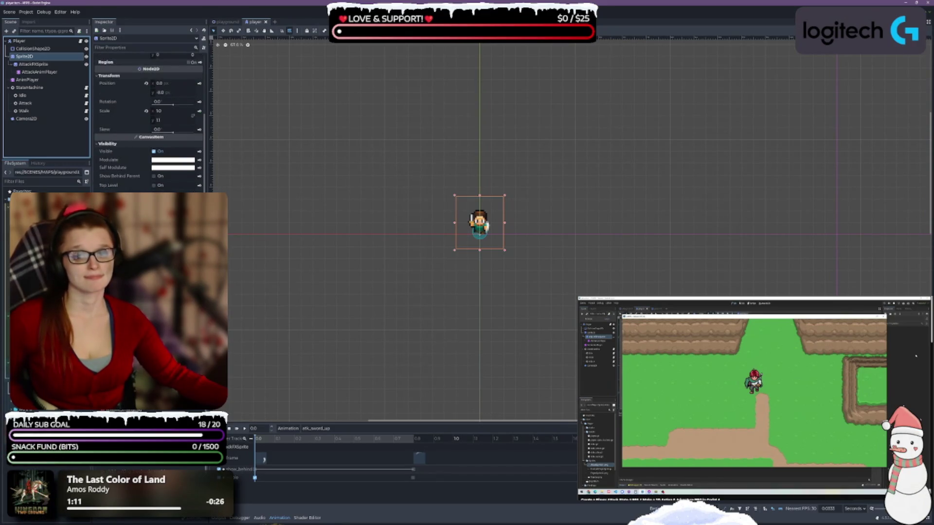
left_click(40, 65)
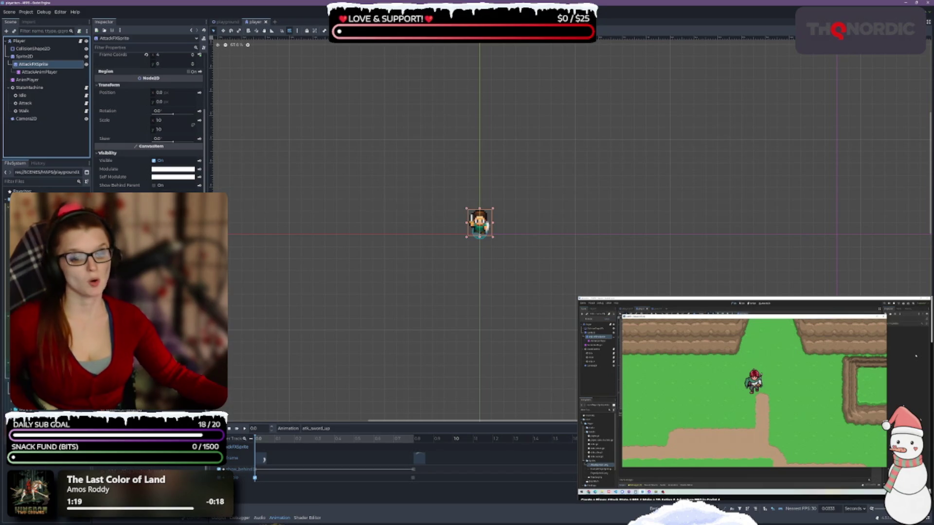
left_click(244, 429)
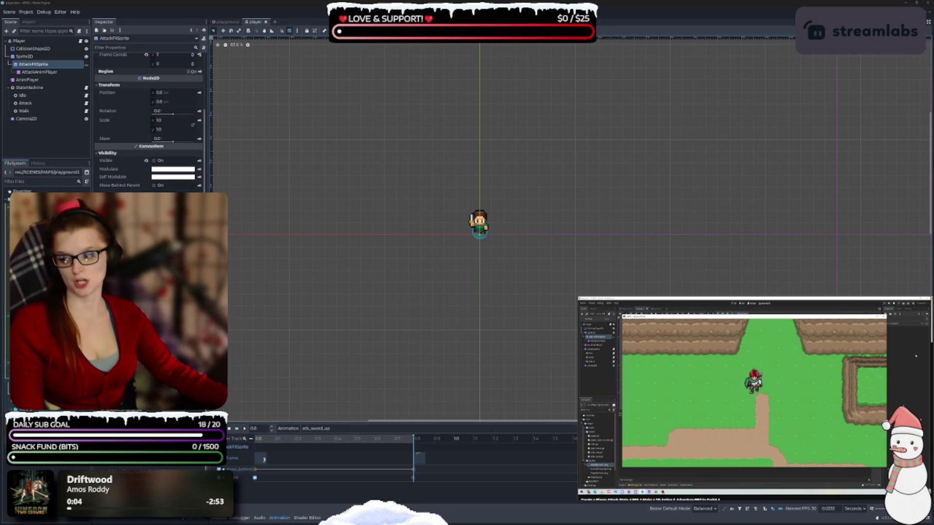
left_click(253, 474)
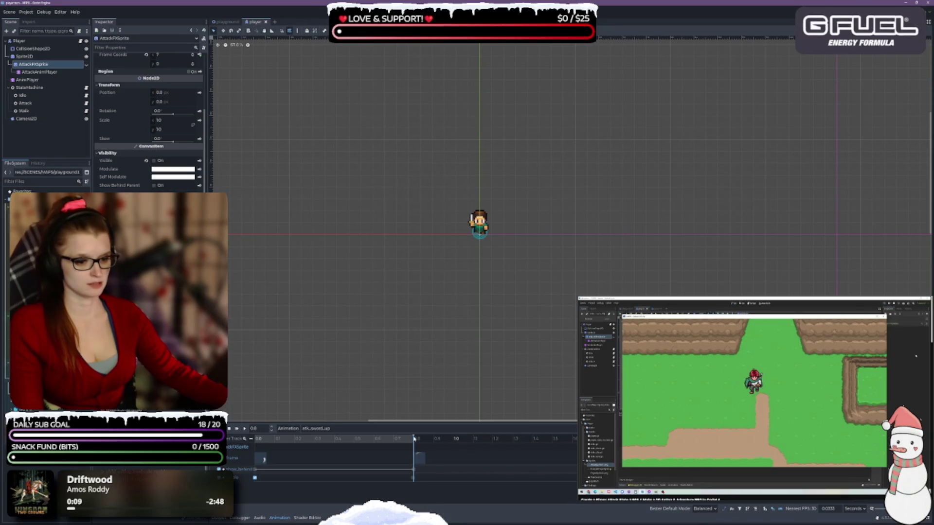
left_click(254, 478)
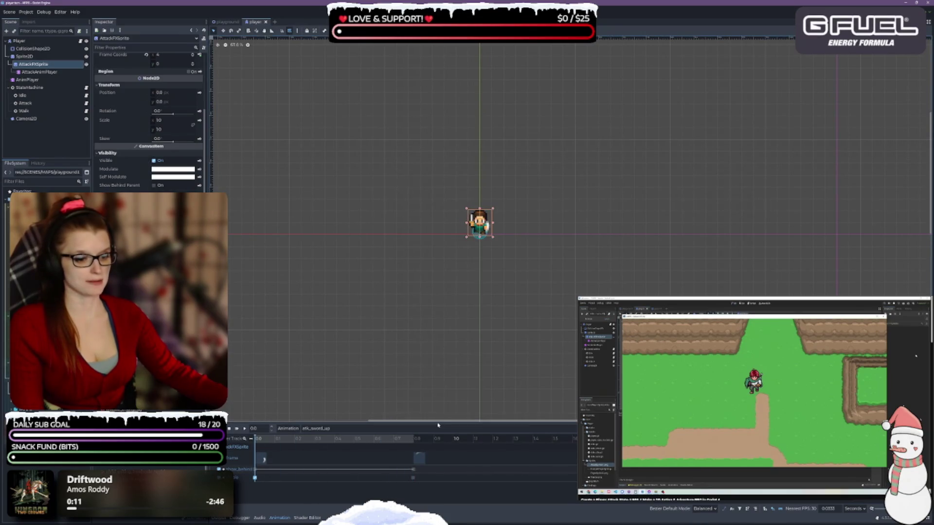
left_click_drag(435, 422, 434, 325)
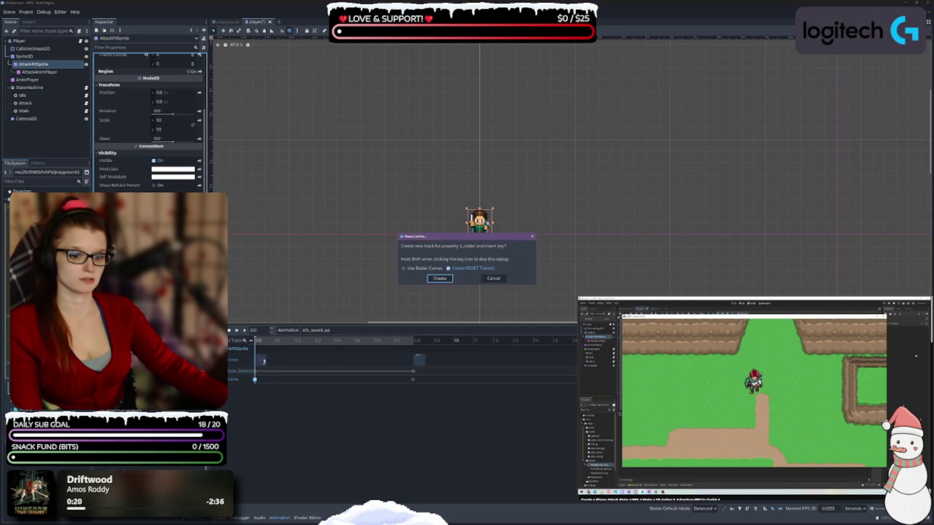
left_click(443, 278)
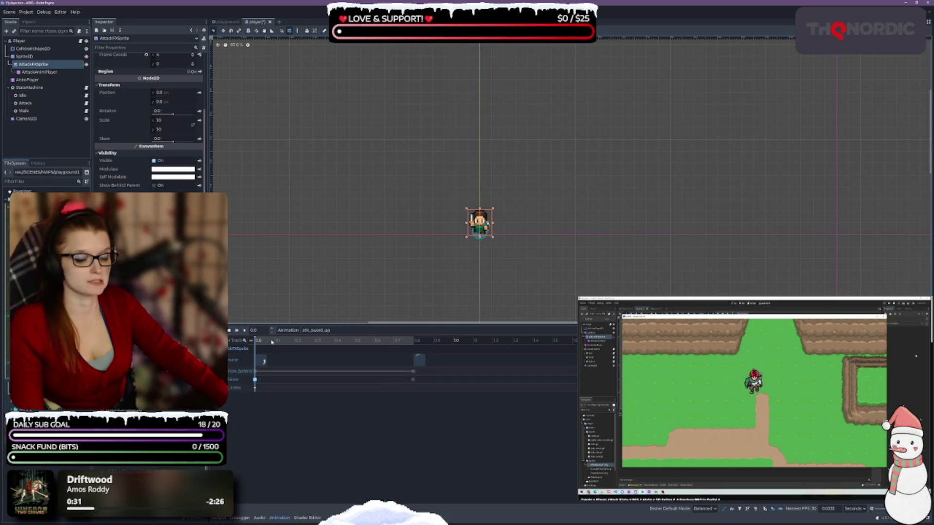
left_click(414, 342)
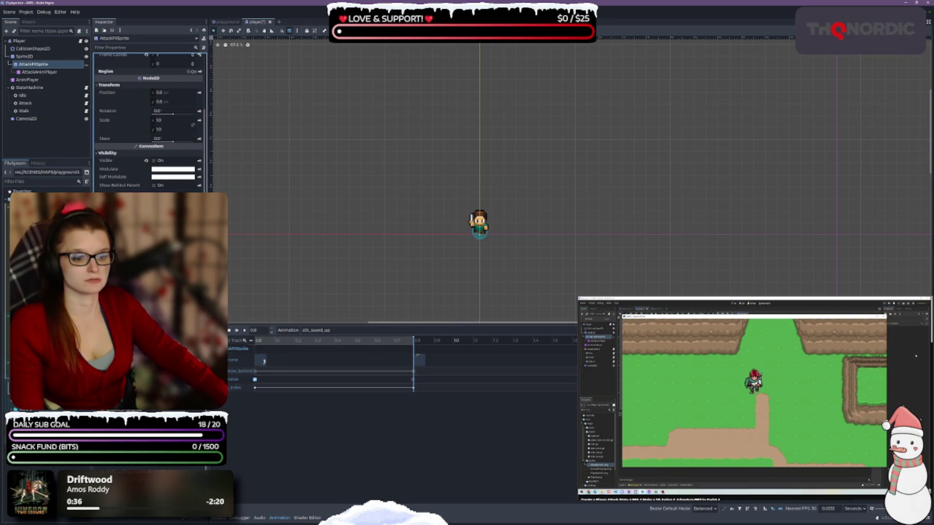
key("ctrl+s")
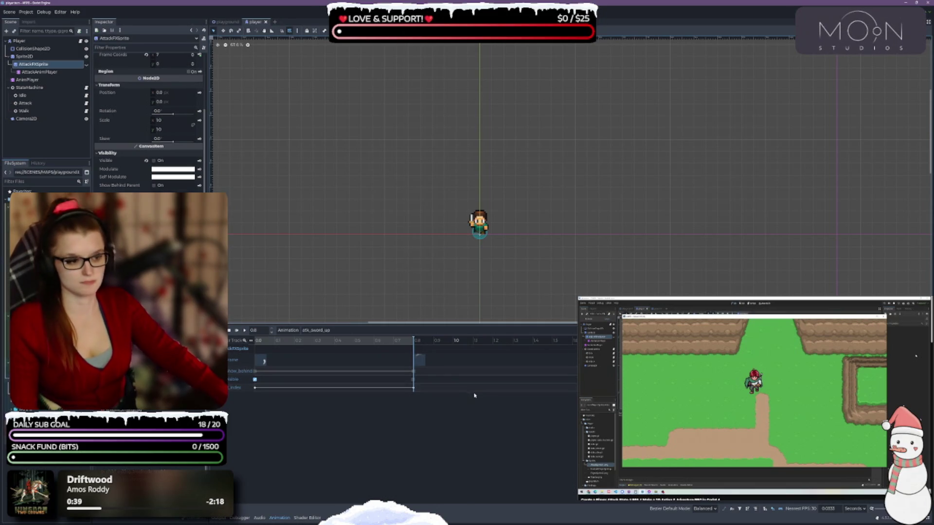
left_click(321, 387)
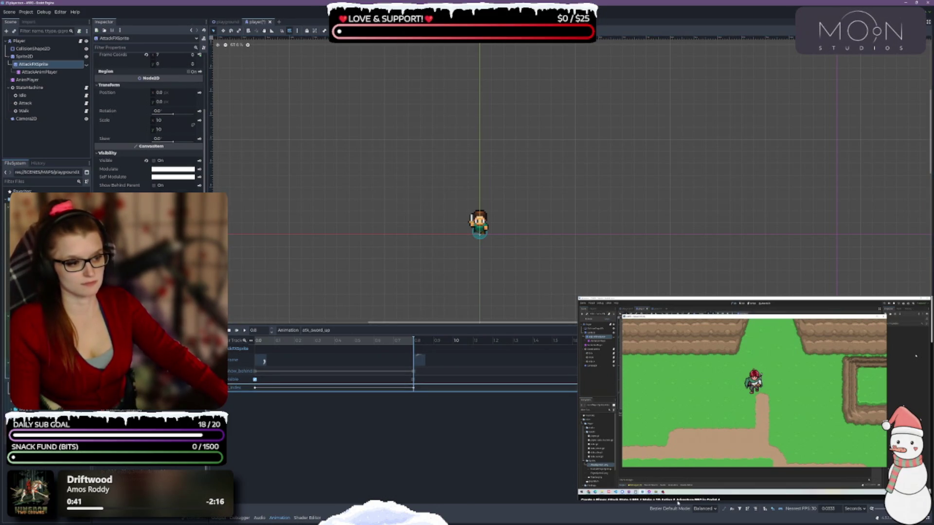
key("ctrl+s")
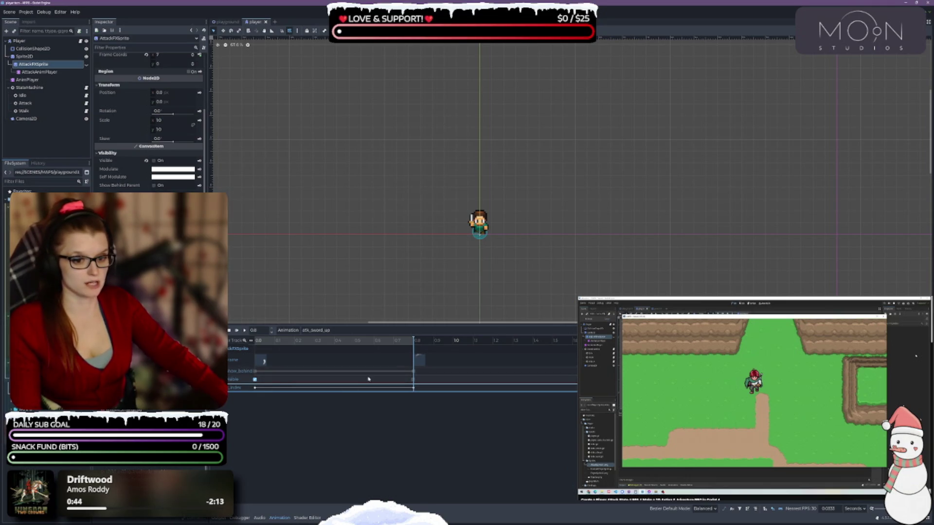
left_click(47, 59)
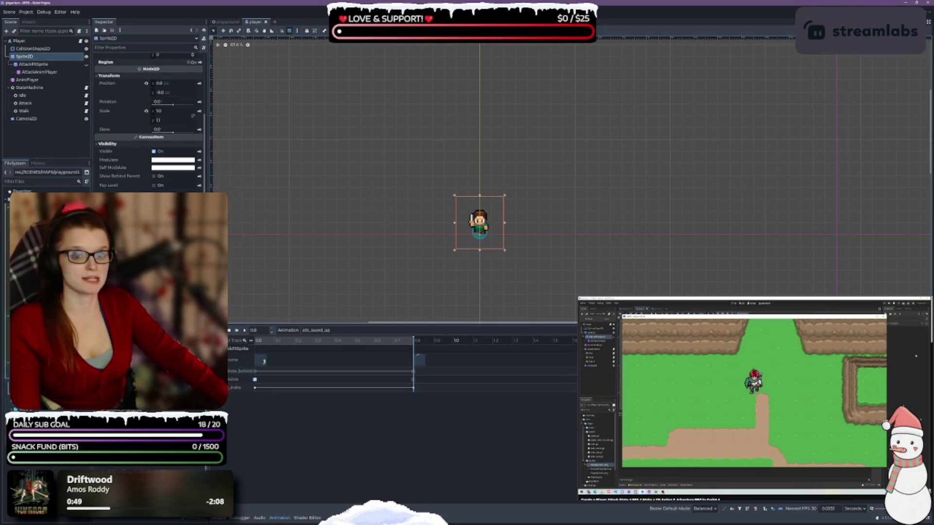
left_click(34, 64)
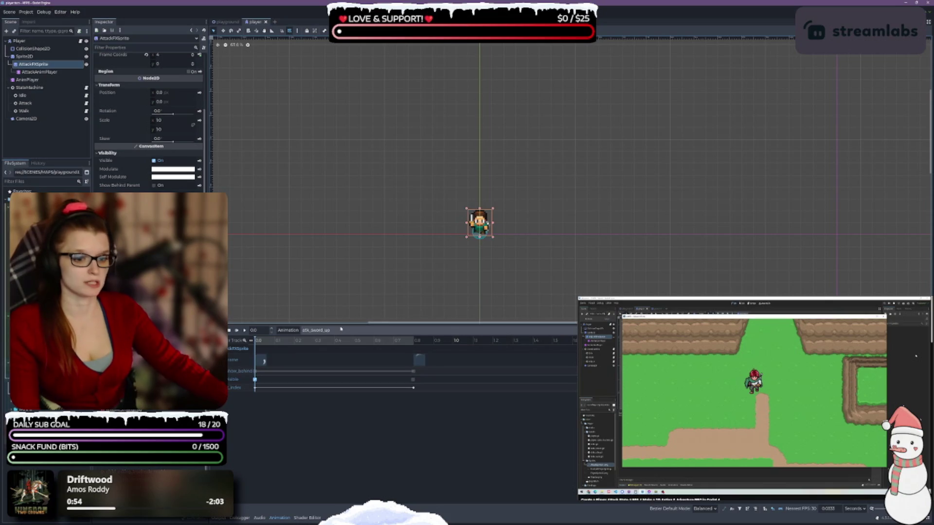
- Browse the atk_sword_down, atk_sword_left and atk_sword_right animations, playing atk_sword_right twice
left_click(316, 330)
left_click(344, 348)
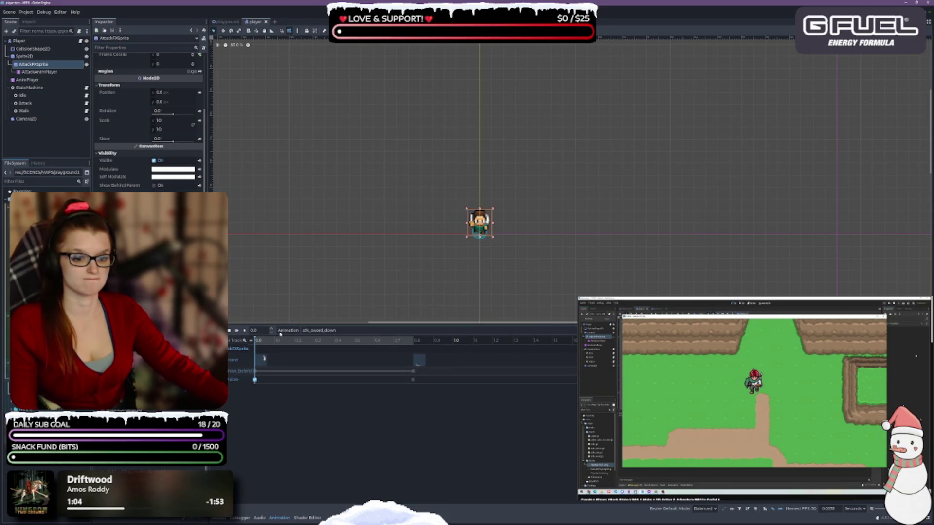
left_click(333, 331)
left_click(332, 353)
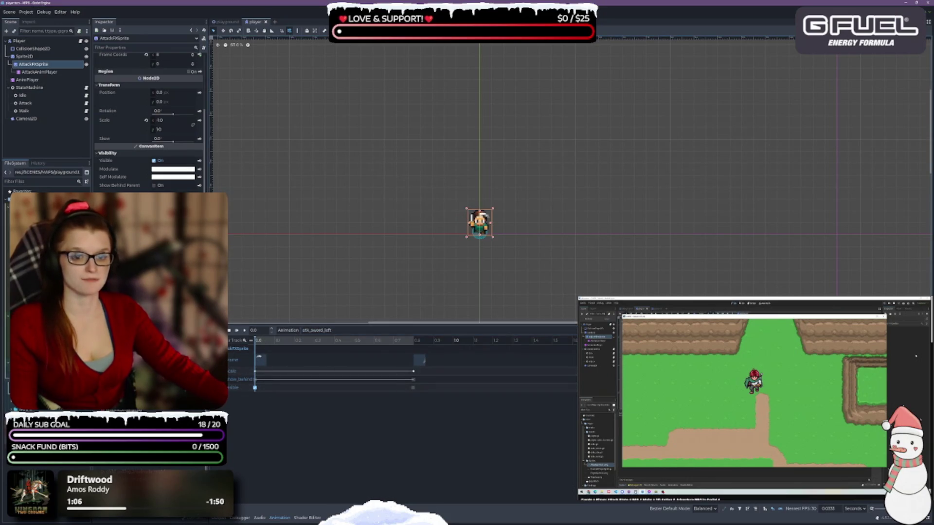
left_click(319, 330)
left_click(337, 361)
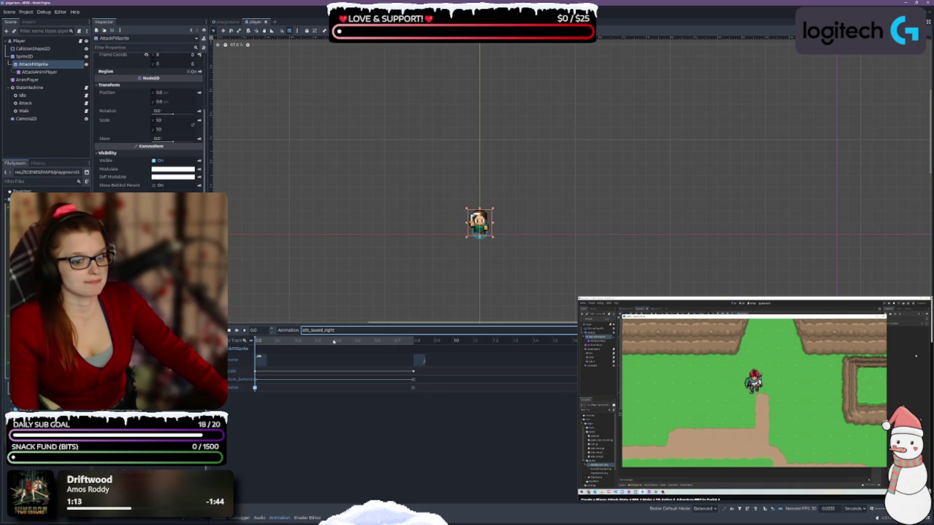
left_click(245, 331)
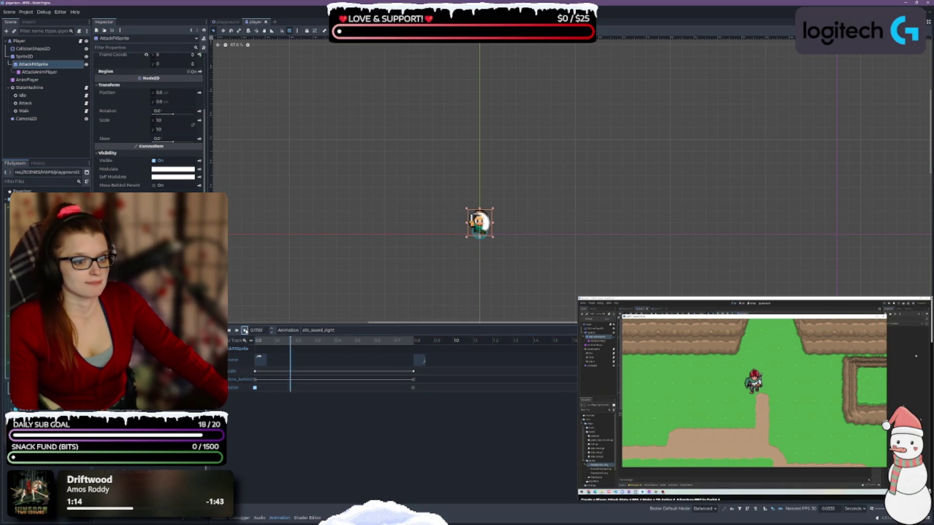
left_click(245, 330)
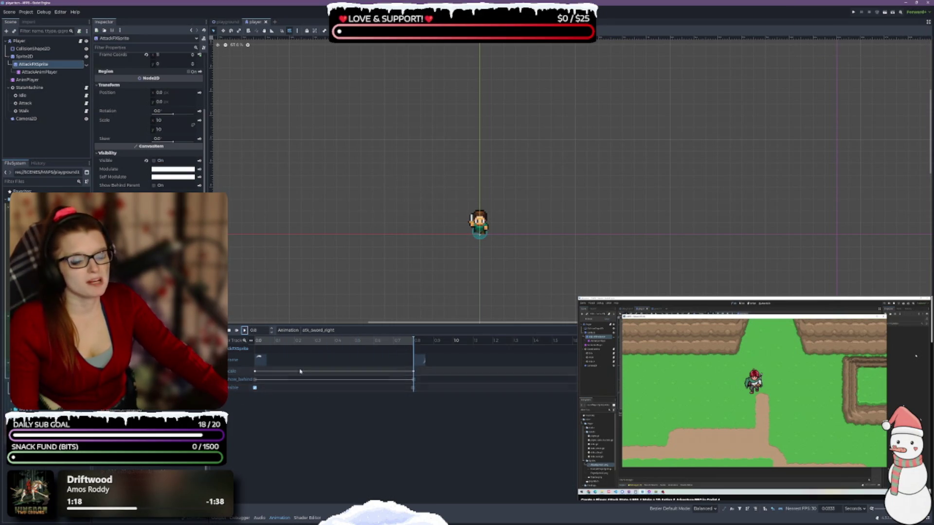
- Copy the z_index track from the atk_sword_up animation
left_click(318, 331)
left_click(321, 367)
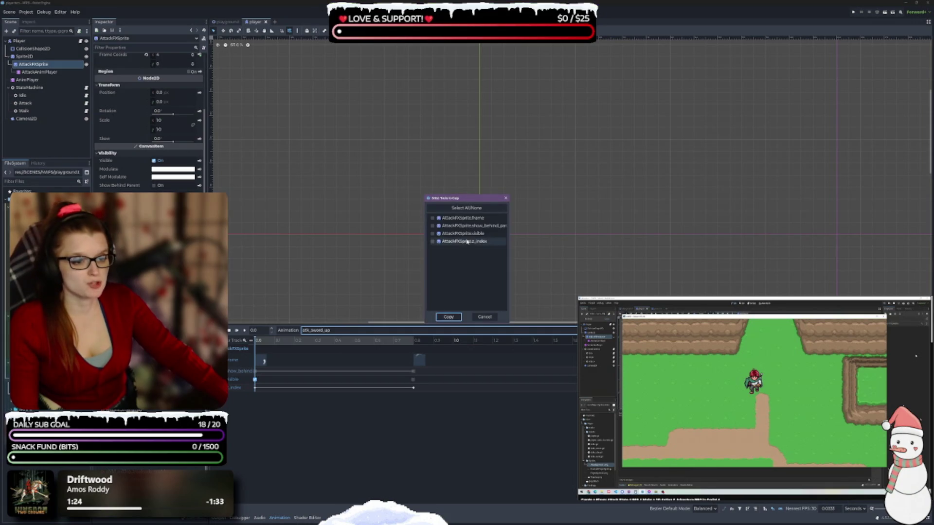
left_click(432, 242)
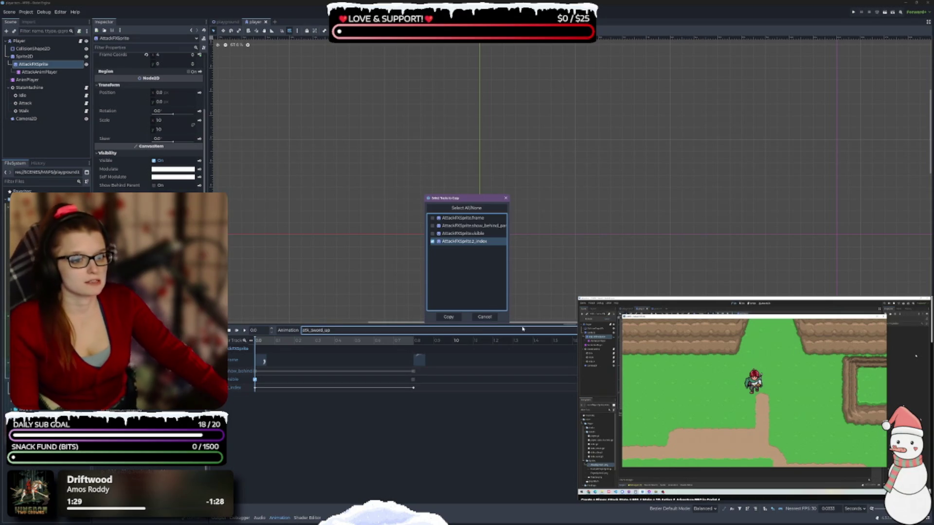
left_click(450, 317)
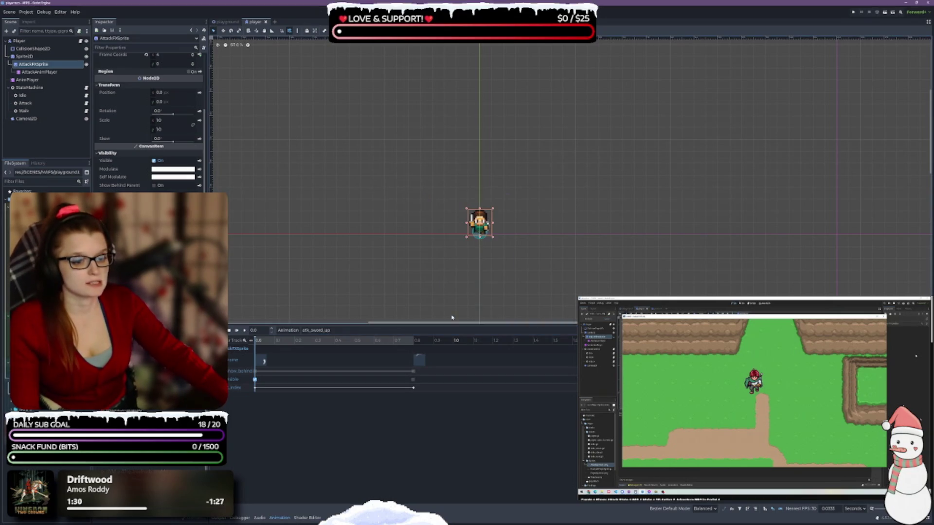
- Paste the z_index track into atk_sword_right and atk_sword_left, then save the player scene
left_click(357, 332)
left_click(346, 358)
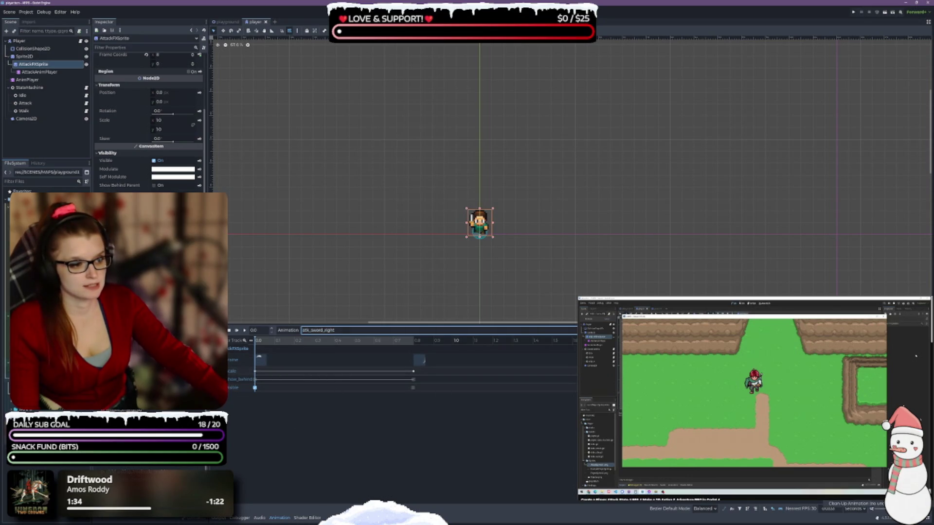
left_click(377, 331)
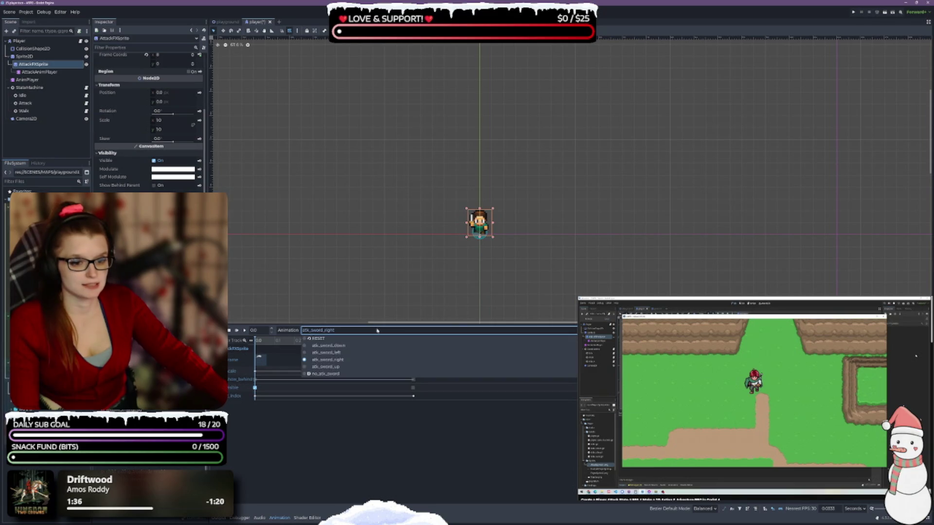
left_click(325, 353)
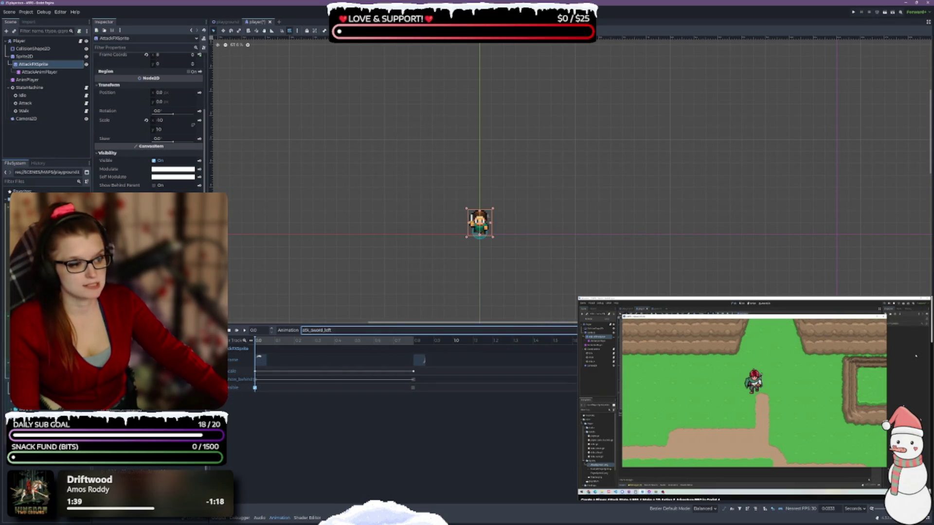
key("ctrl+s")
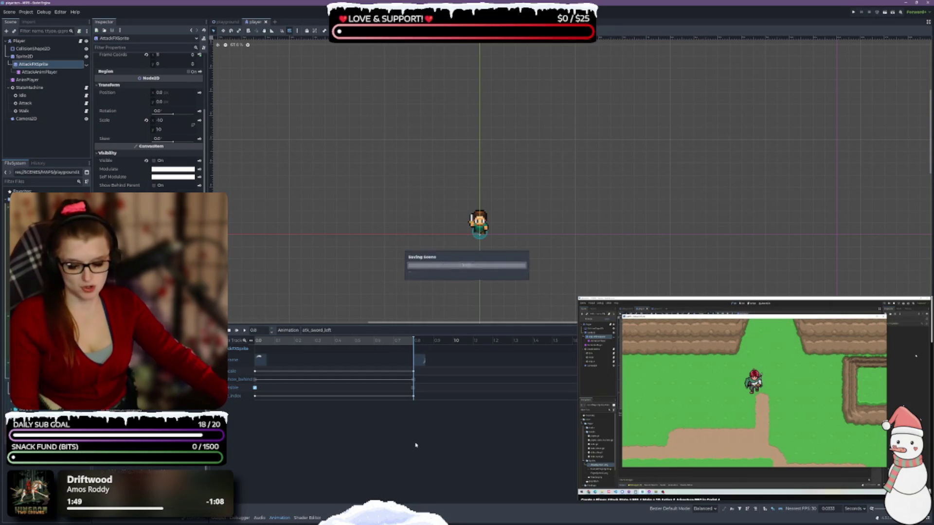
left_click(226, 22)
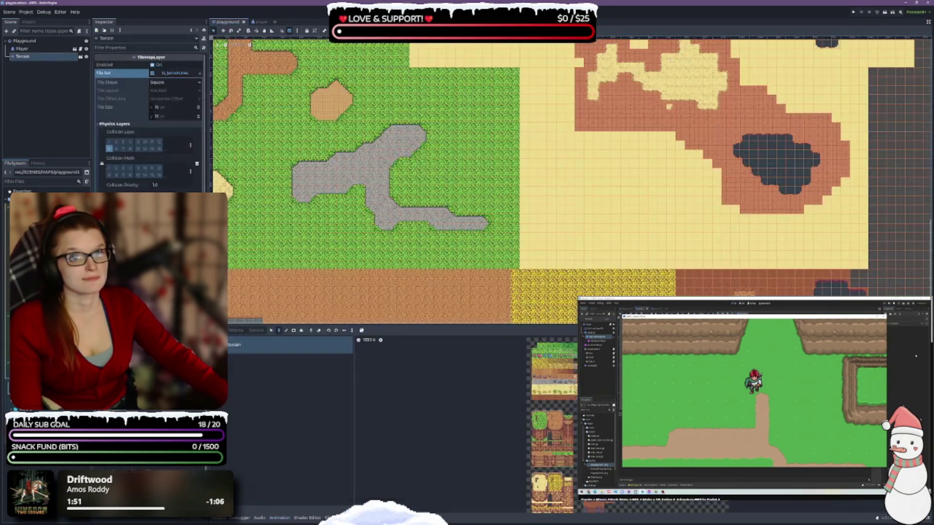
- Run the game with F5, walk the character right, left, up and down, then close it
key("F5")
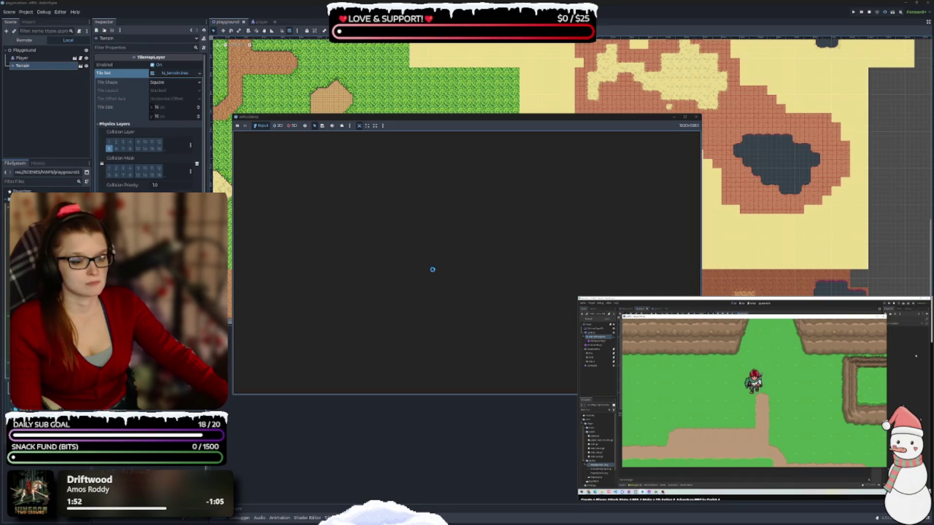
key("Right")
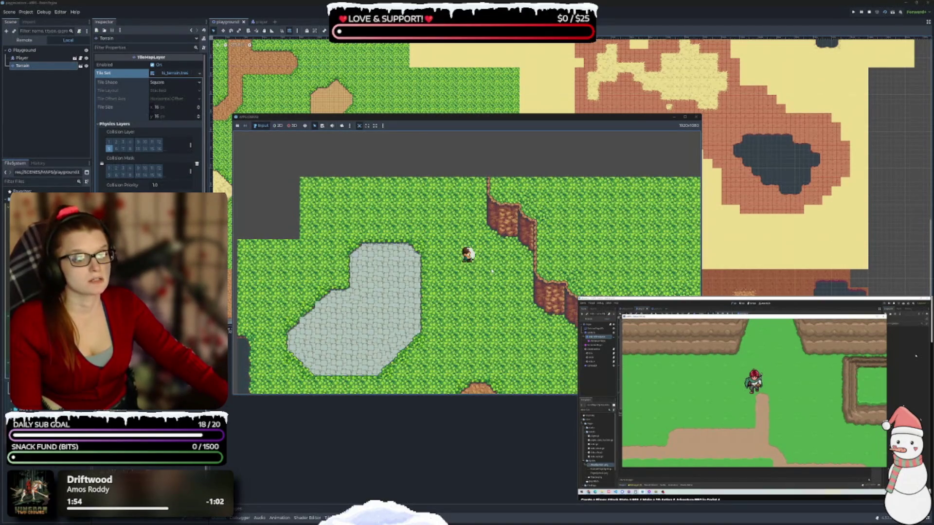
key("Left")
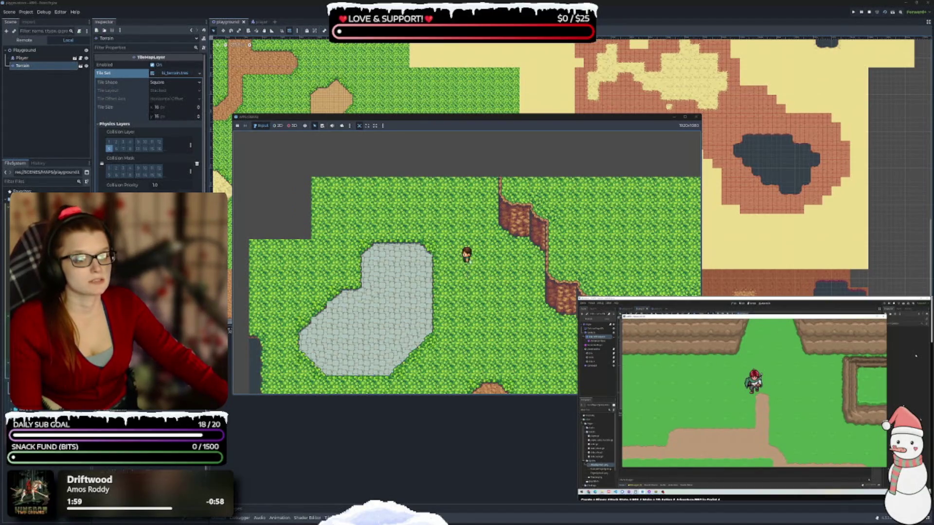
key("Up")
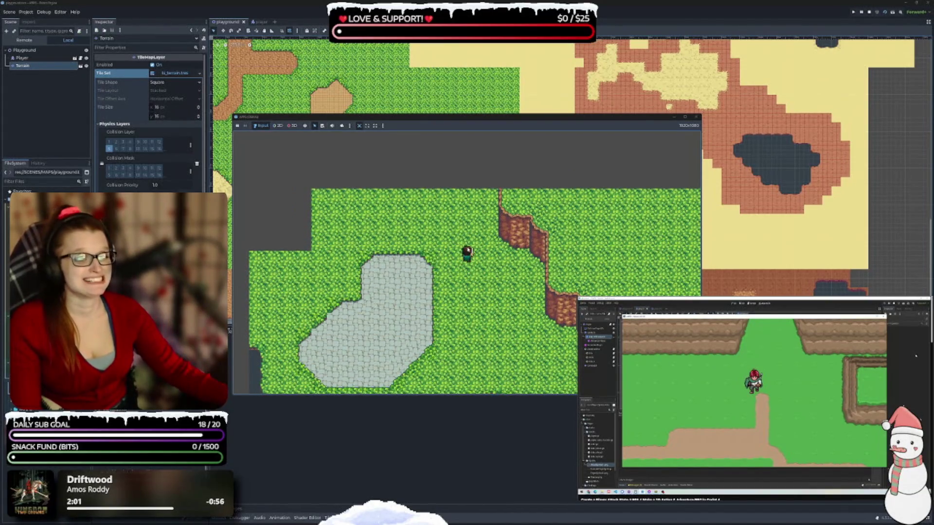
key("Down")
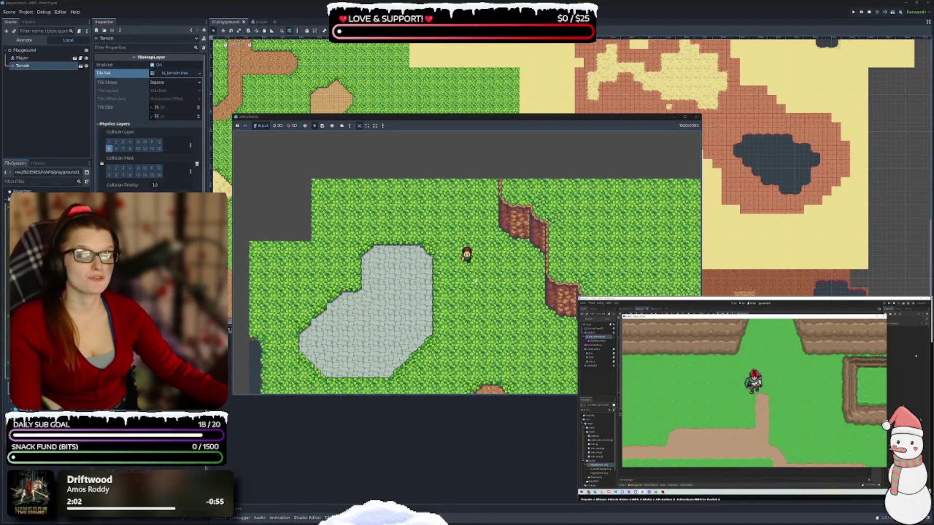
key("Left")
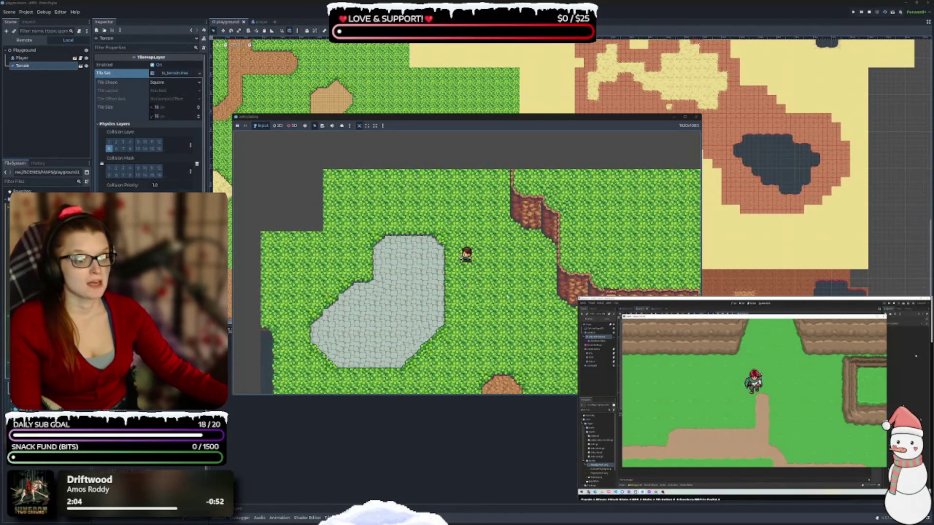
key("Right")
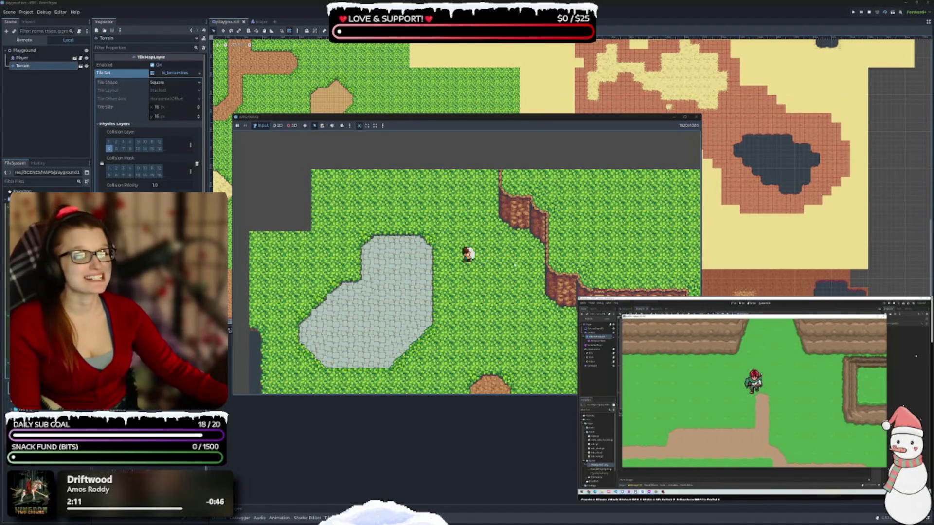
left_click(697, 116)
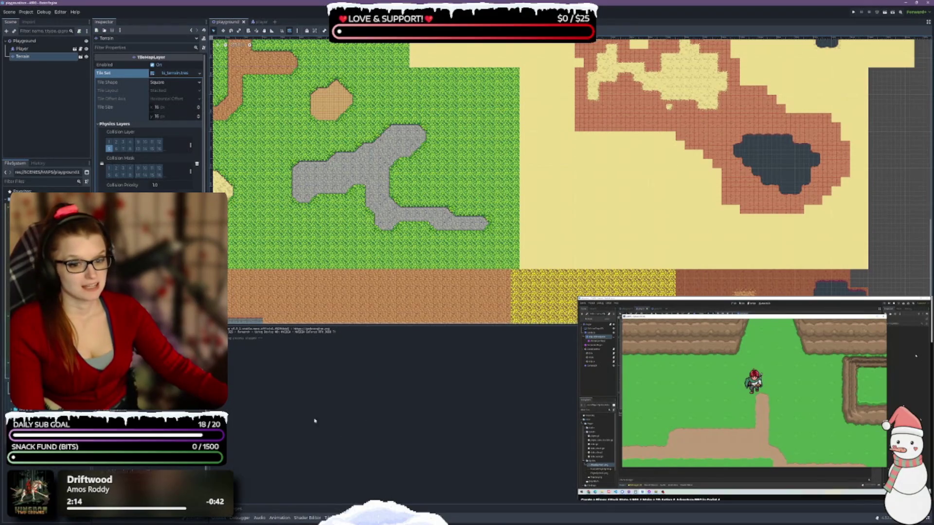
- Back in the player scene, load atk_sword_right from AttackAnimPlayer and reselect AttackFXSprite
left_click(256, 22)
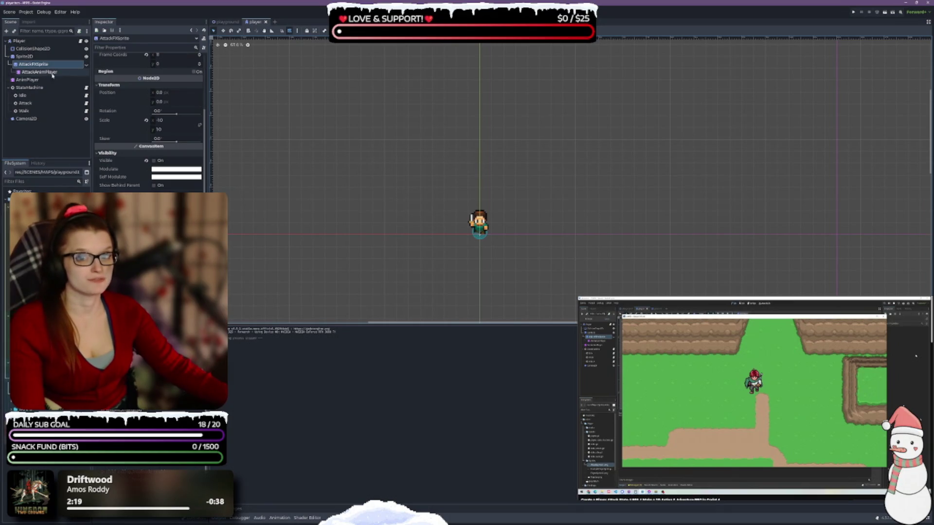
left_click(279, 517)
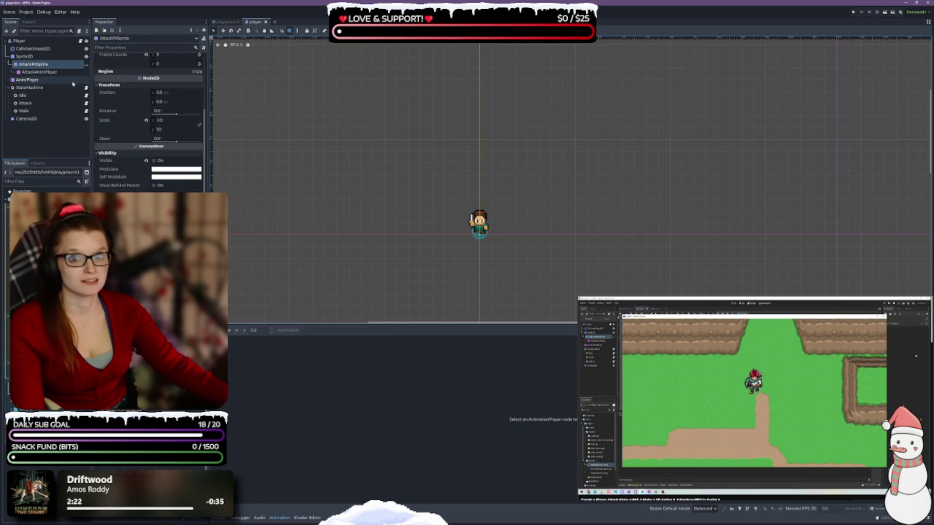
left_click(33, 63)
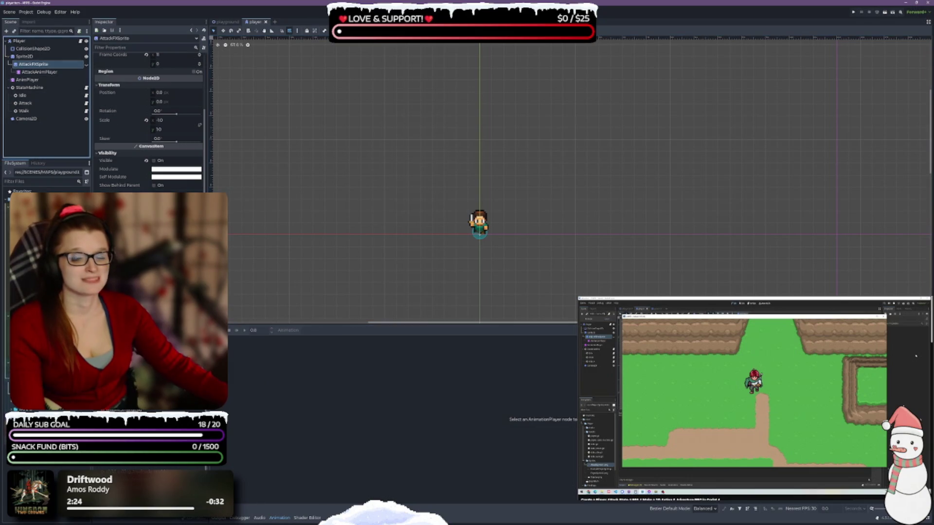
left_click(39, 71)
left_click(318, 329)
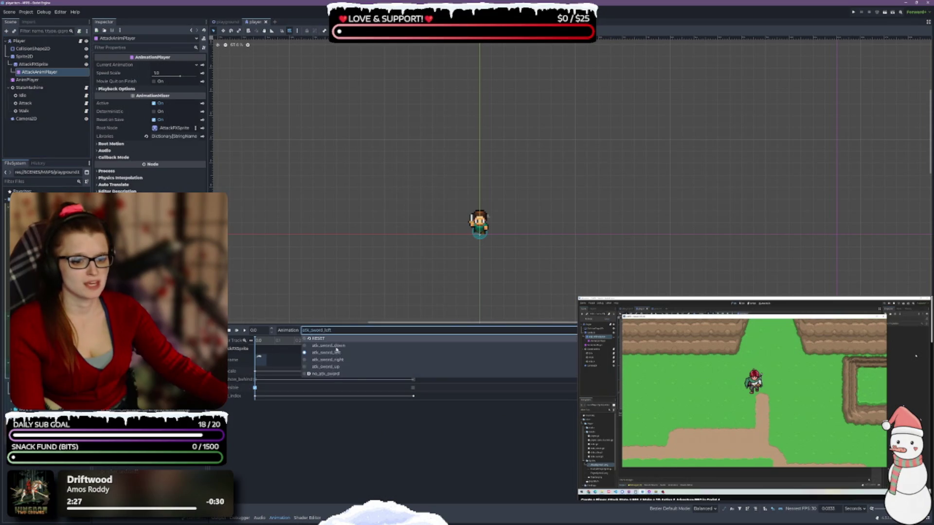
left_click(318, 362)
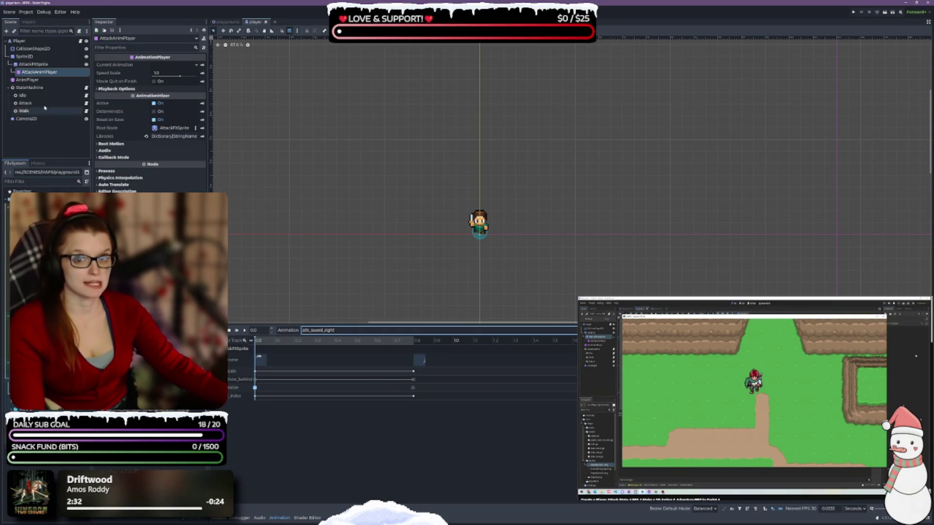
left_click(33, 64)
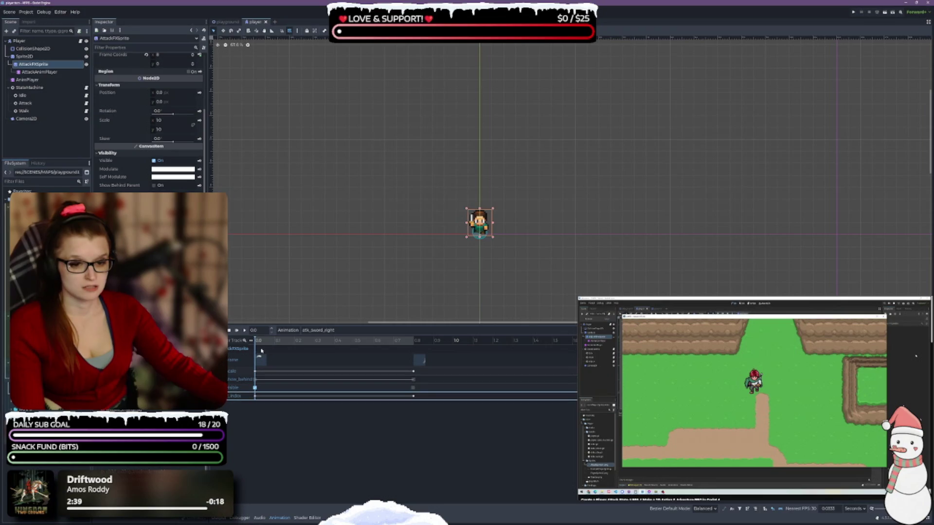
- Scrub atk_sword_right to 0.072 s and check the AttackFXSprite scale keyframe's value
left_click_drag(256, 342, 260, 342)
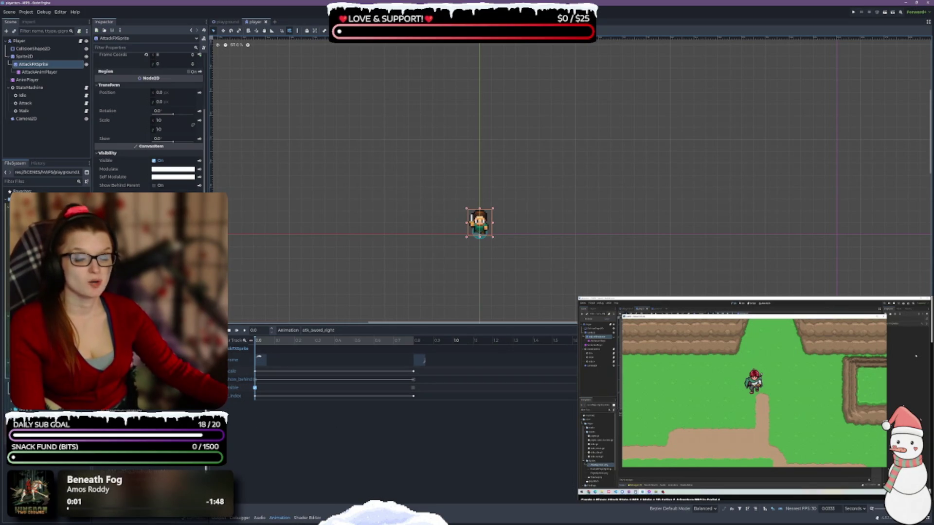
left_click(43, 57)
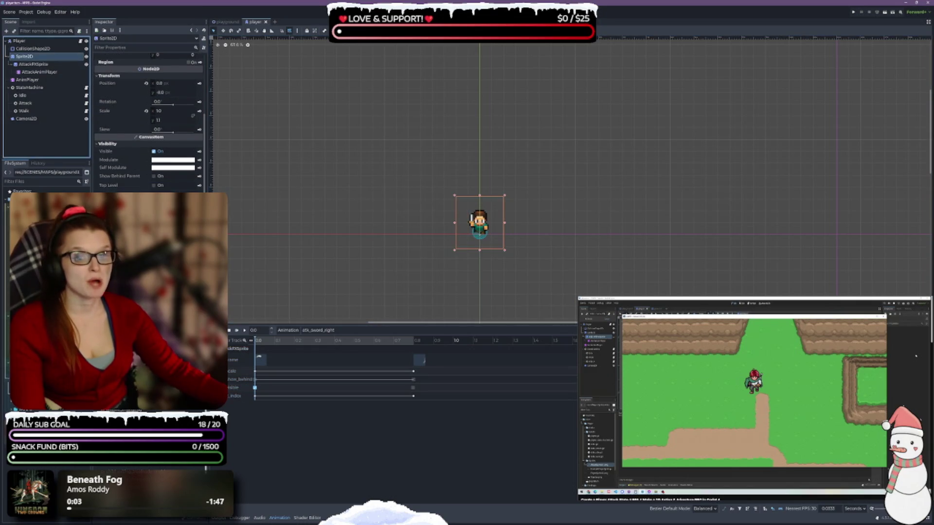
left_click(33, 65)
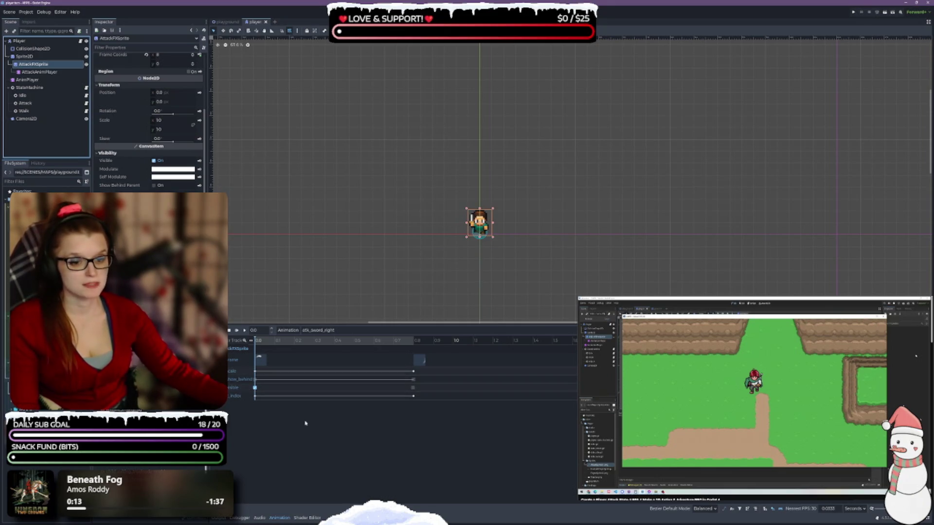
left_click(256, 373)
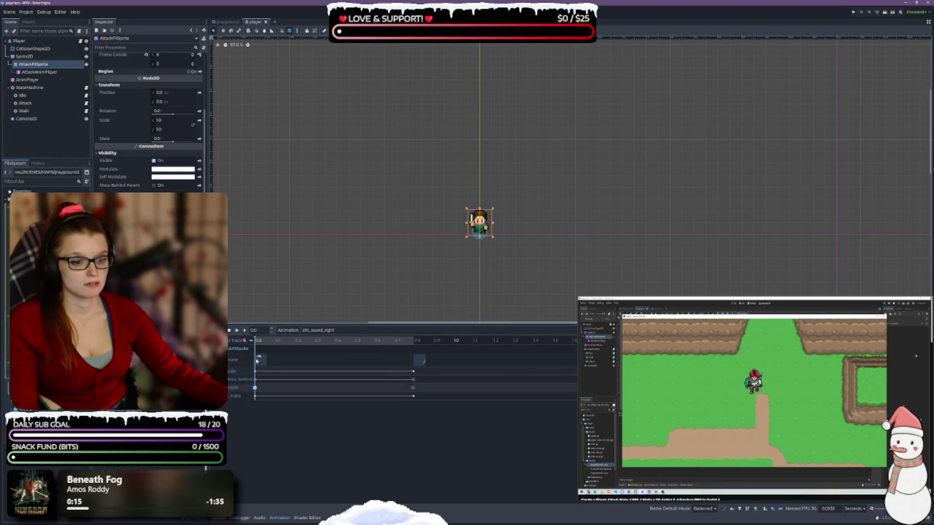
mouse_move(257, 373)
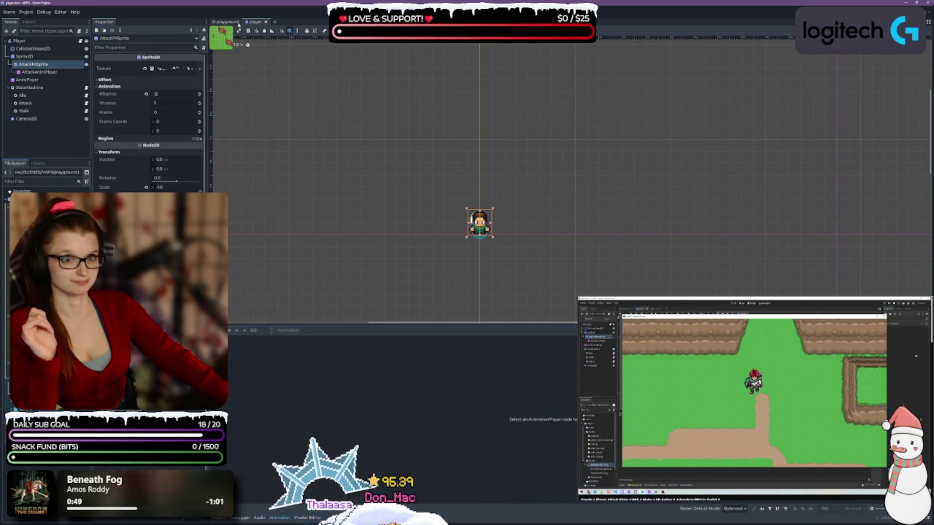
- Run the player scene with F6 so the character appears in a debug window
key("F6")
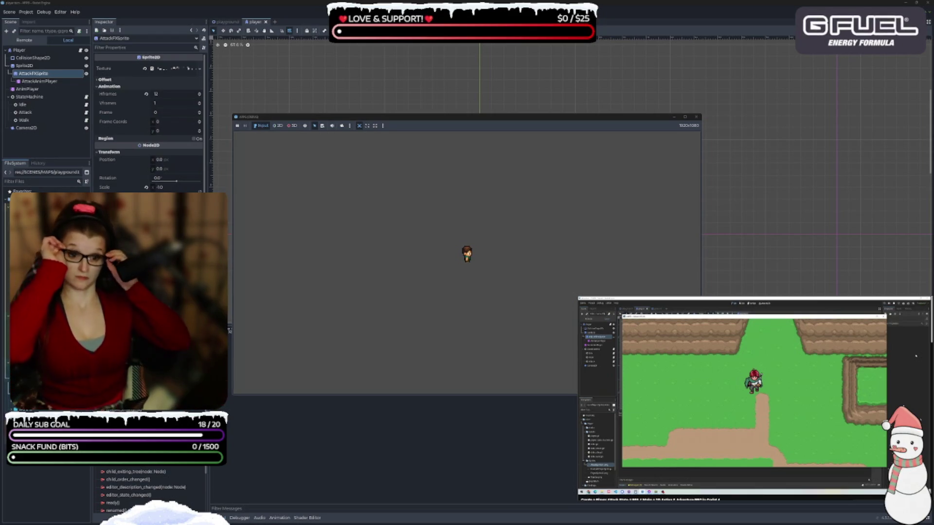
- Attack toward the left and right in the running game, then close the game window
left_click(481, 265)
left_click(447, 265)
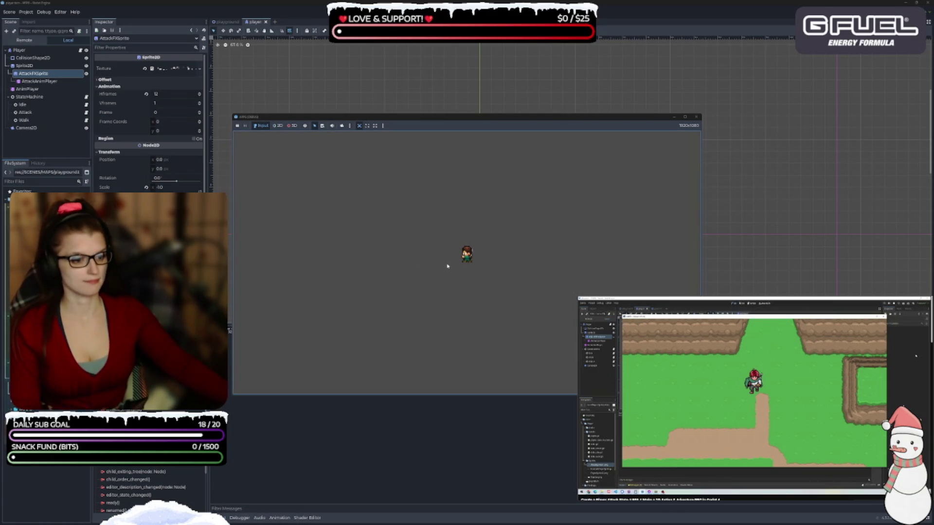
left_click(487, 315)
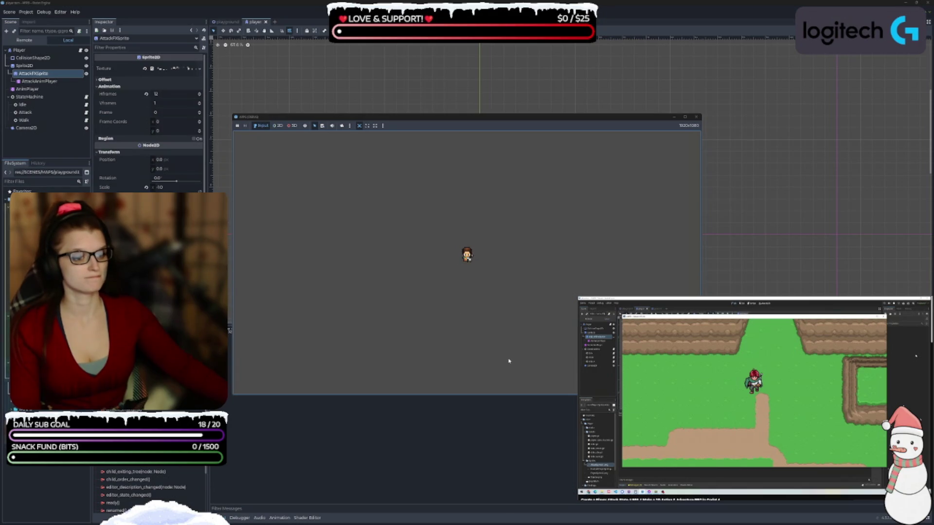
left_click(696, 117)
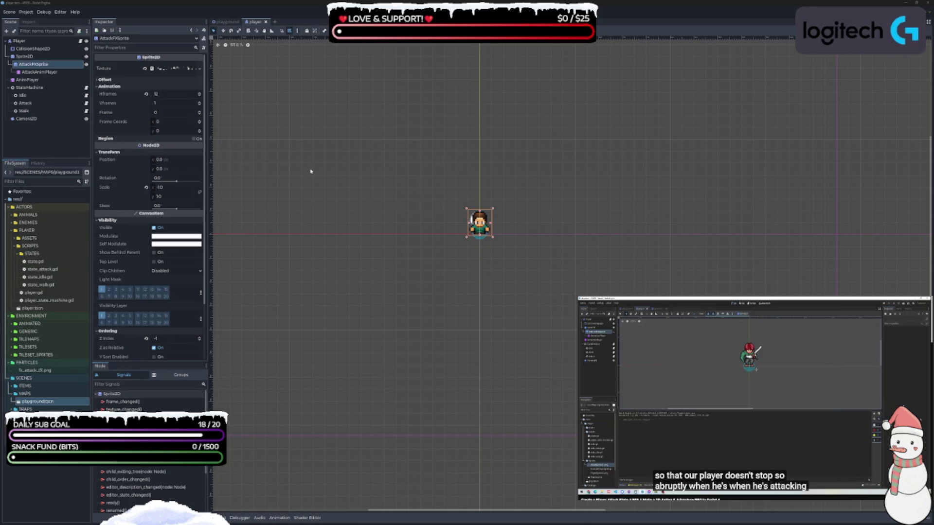
mouse_move(744, 413)
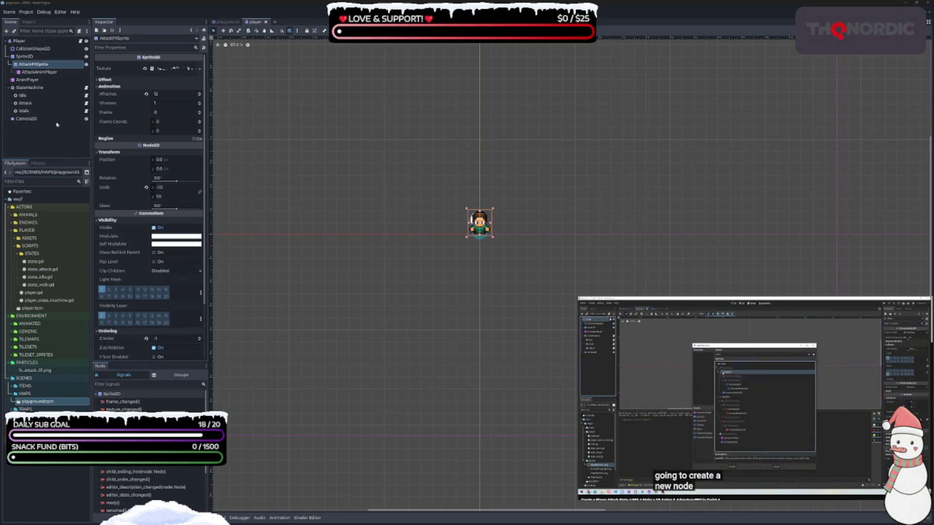
- Add a Node2D child under Player and rename it Audio
right_click(32, 41)
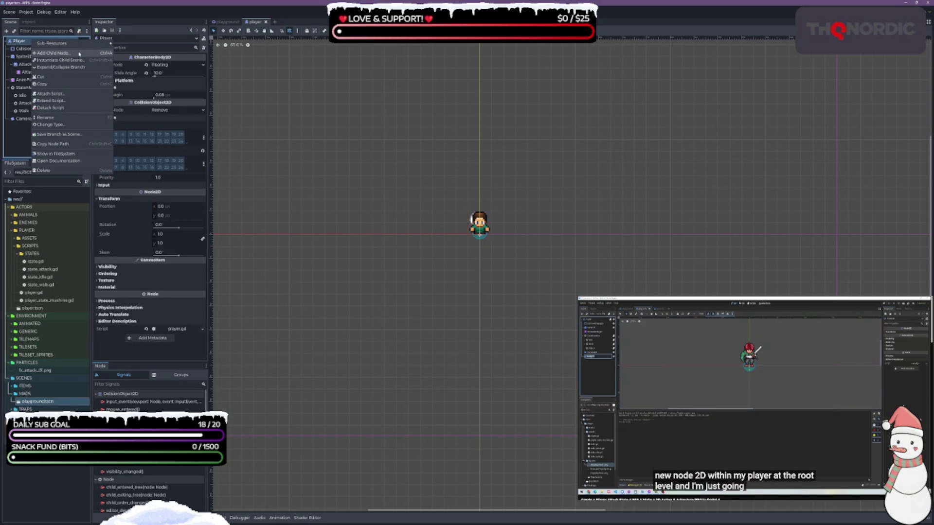
left_click(80, 54)
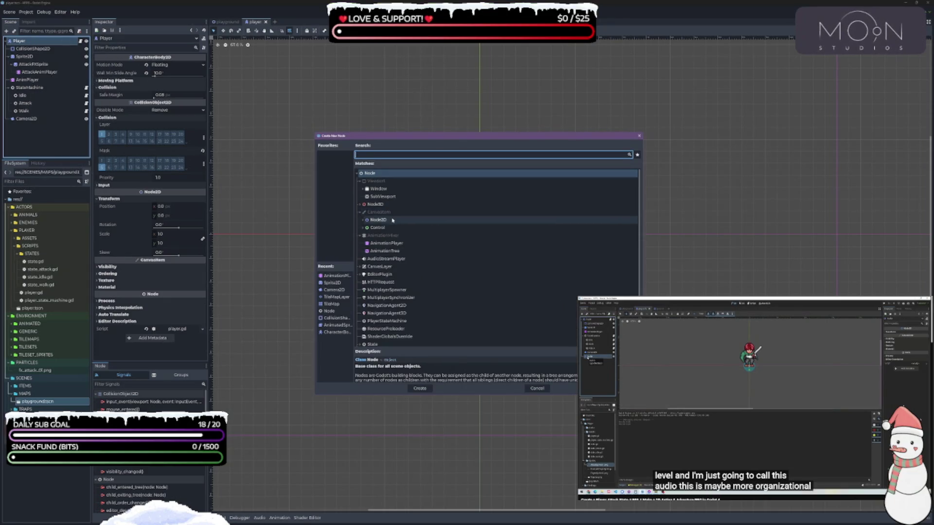
left_click(447, 222)
left_click(760, 401)
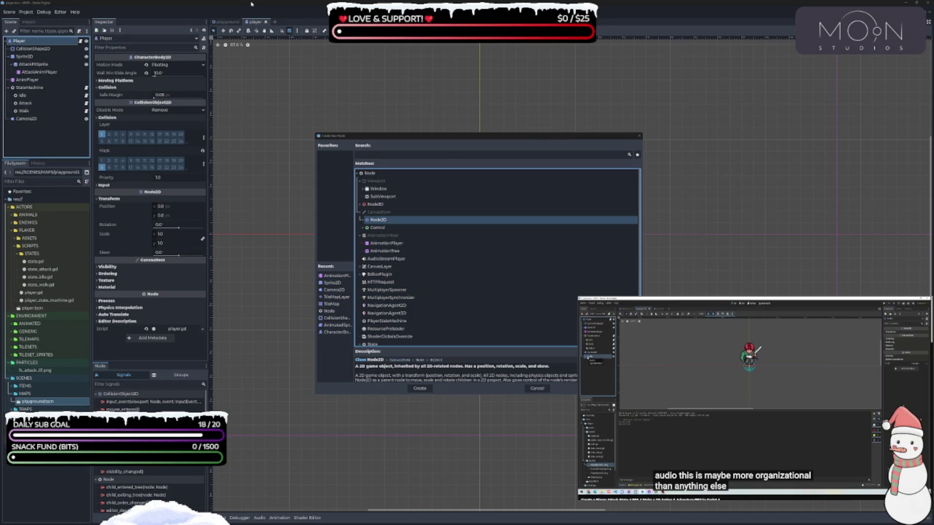
left_click(420, 389)
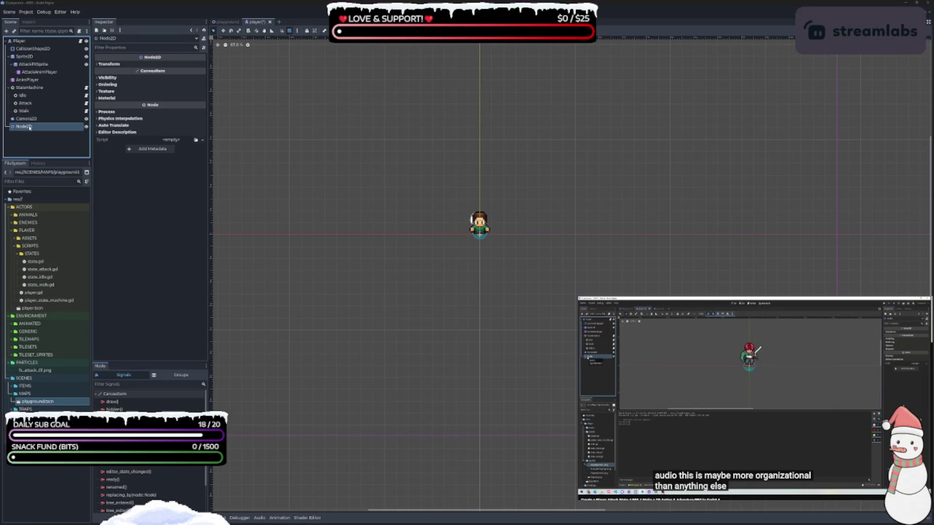
double_click(69, 127)
type("io")
key("Return")
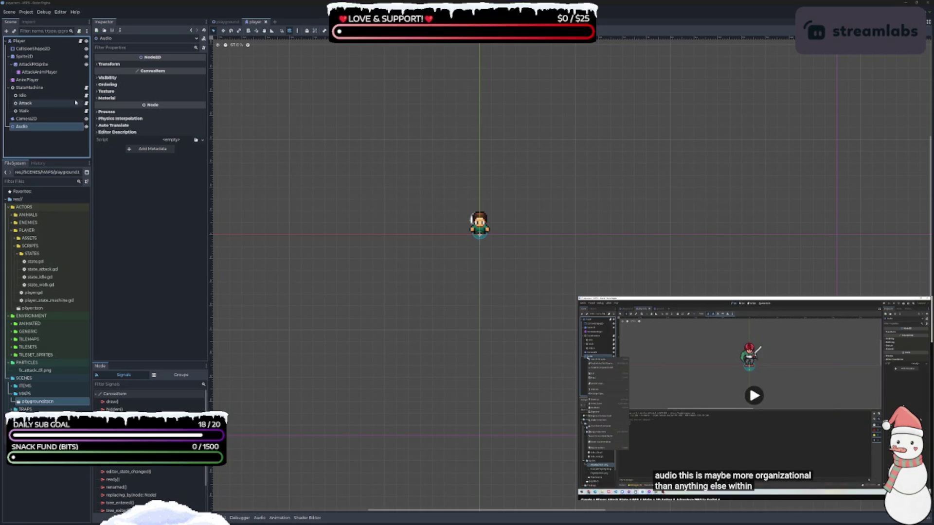
- Add an AudioStreamPlayer2D under the Audio node and save the player scene
right_click(28, 130)
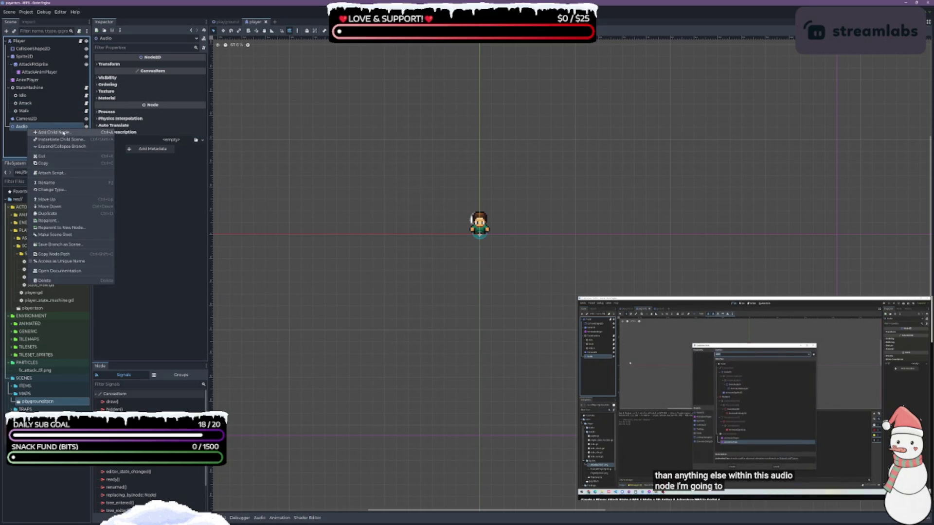
left_click(39, 134)
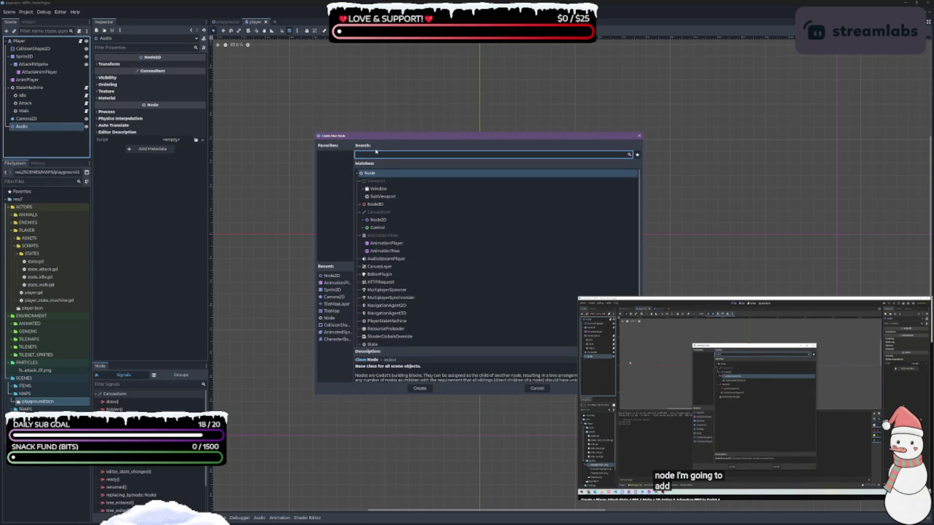
type("audio")
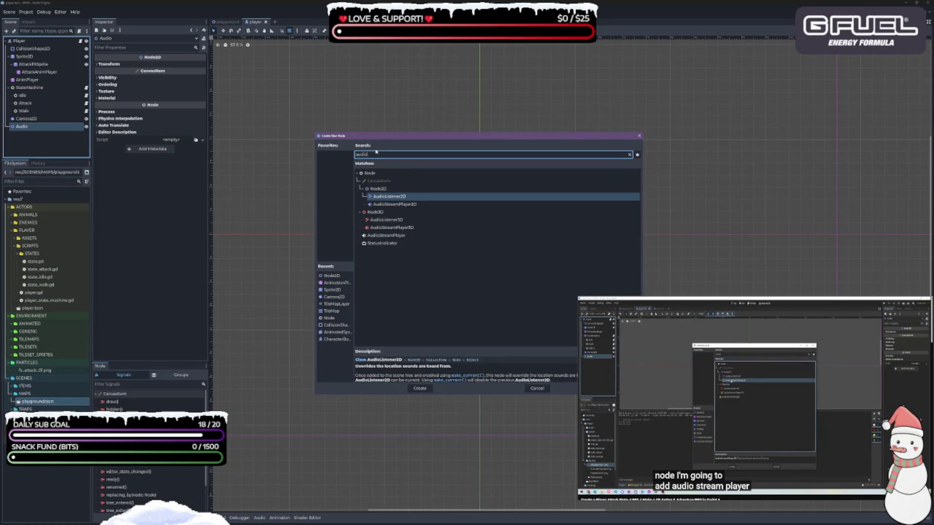
key("Down")
key("Return")
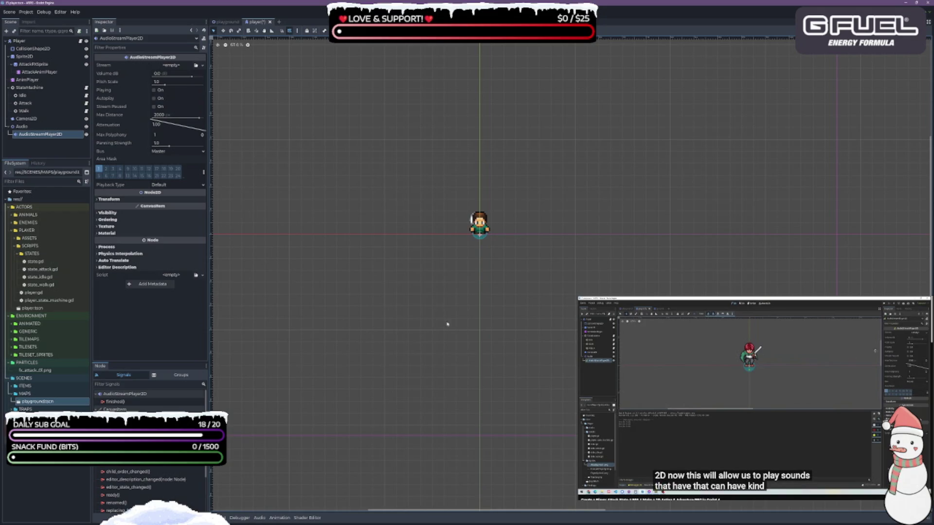
key("ctrl+s")
left_click(53, 134)
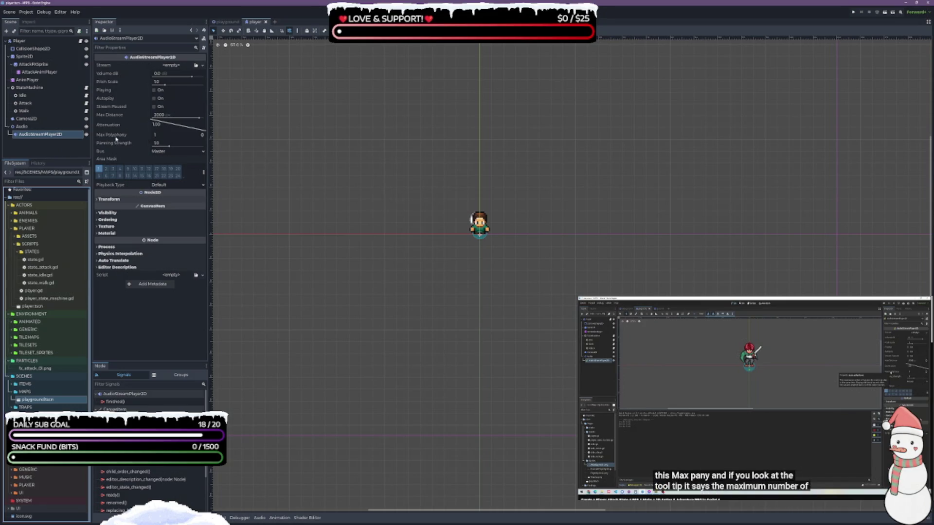
- Enter 4 as the AudioStreamPlayer2D's Max Polyphony in the Inspector and save the scene
mouse_move(115, 136)
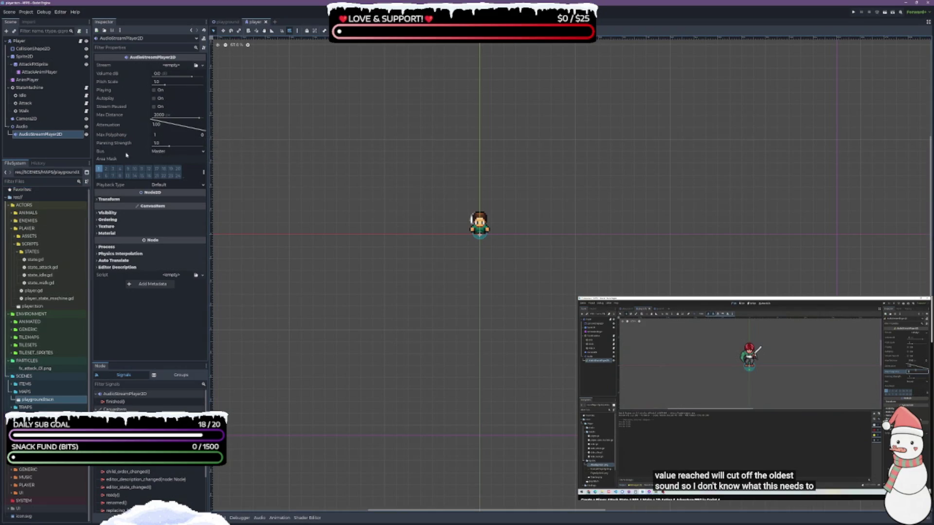
left_click(167, 135)
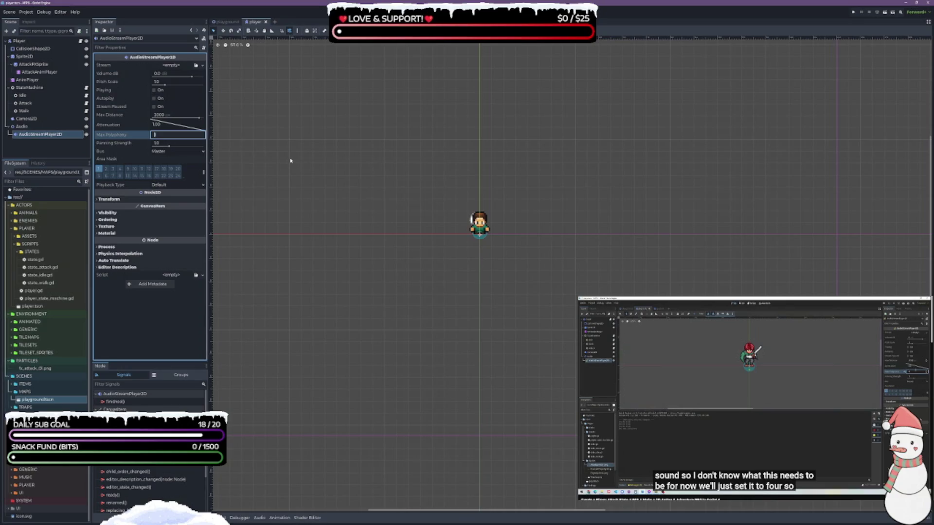
type("4")
key("Return")
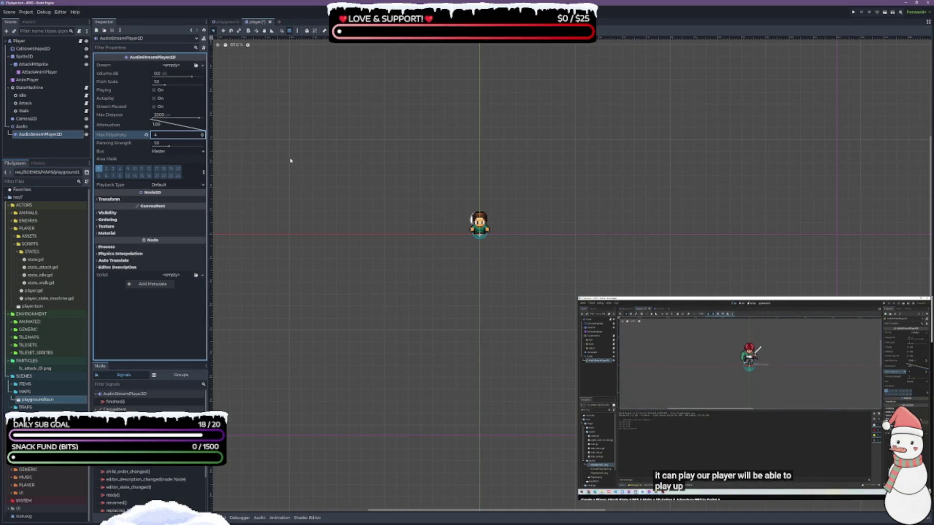
key("ctrl+s")
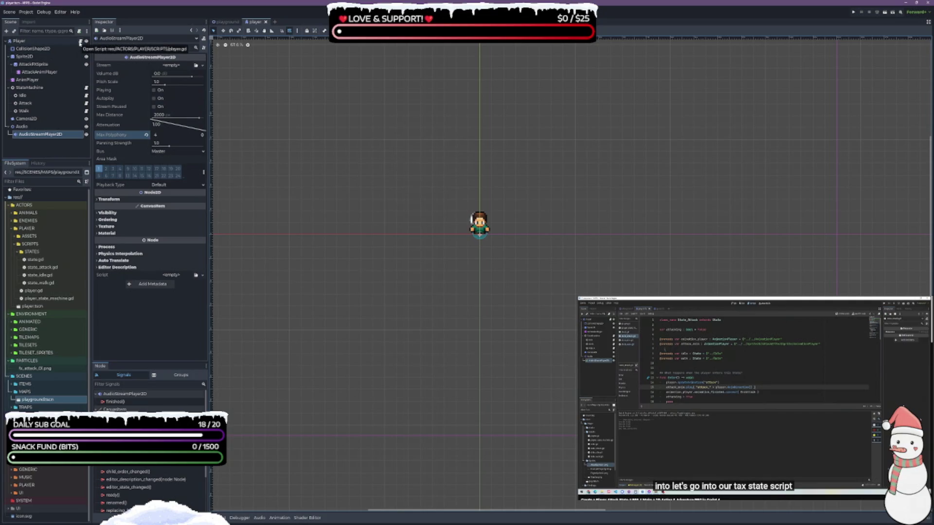
- Open state_attack.gd from Player's scripts and place the caret at its Enter function
left_click(81, 43)
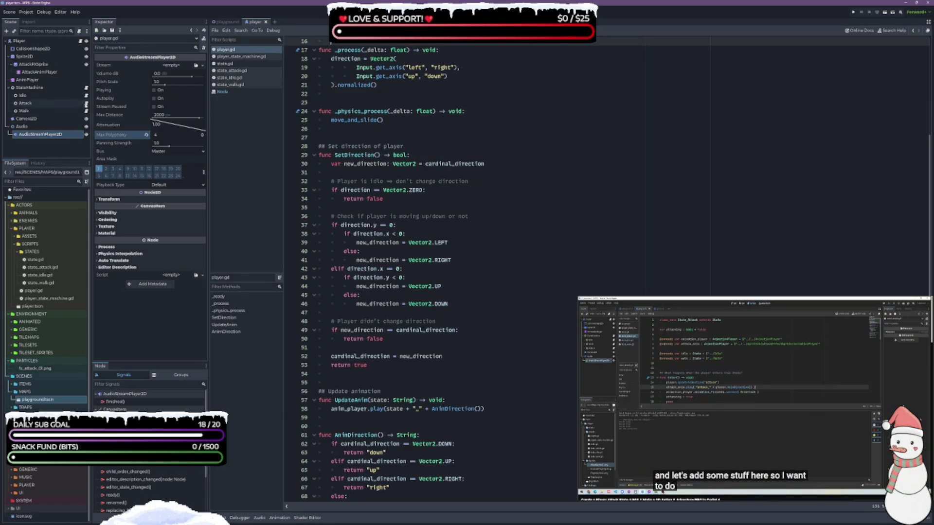
left_click(86, 103)
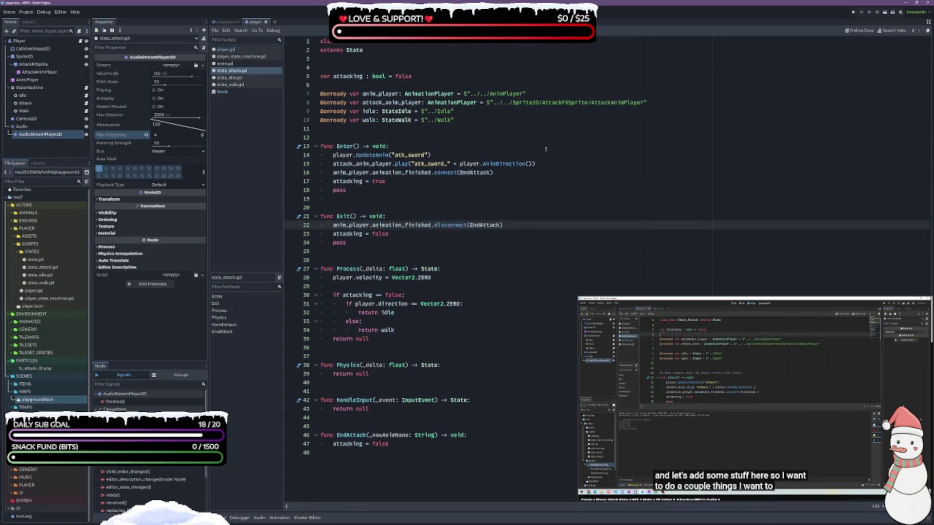
left_click(584, 102)
left_click(389, 146)
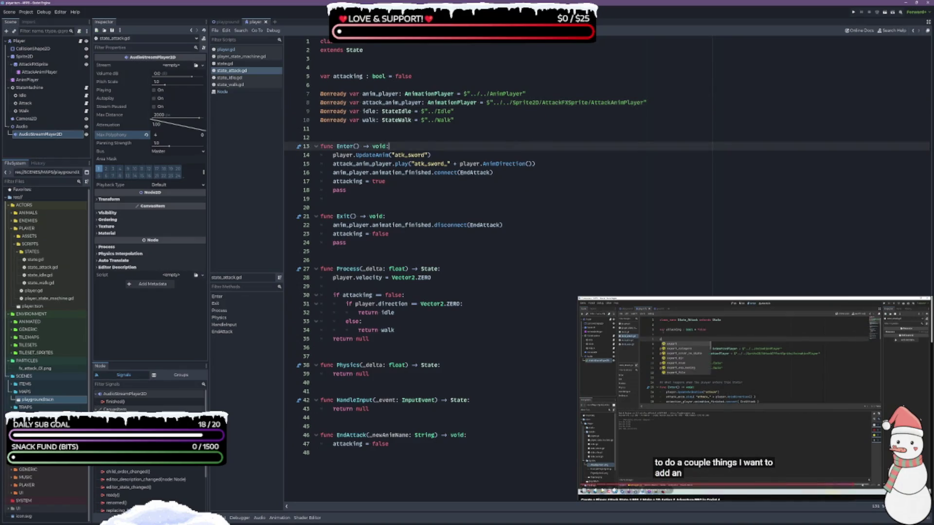
left_click(764, 390)
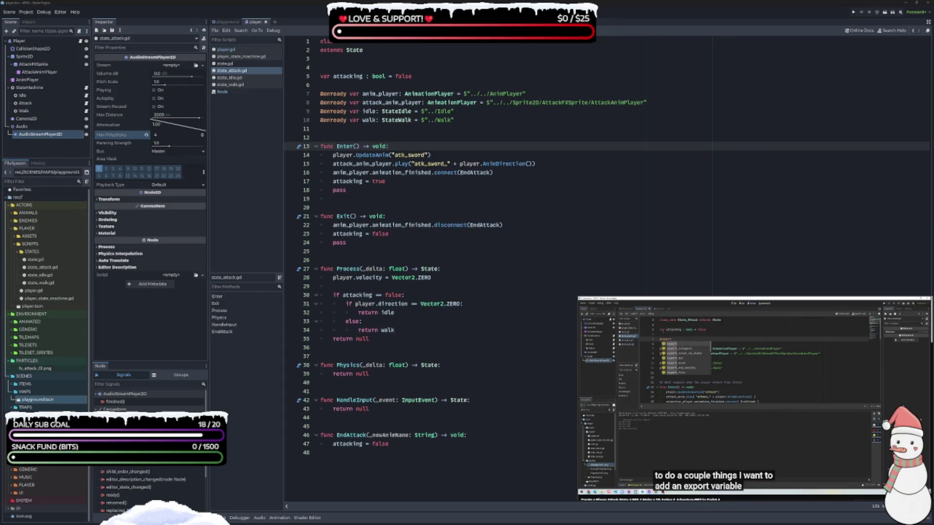
scroll(46, 302, "down", 3)
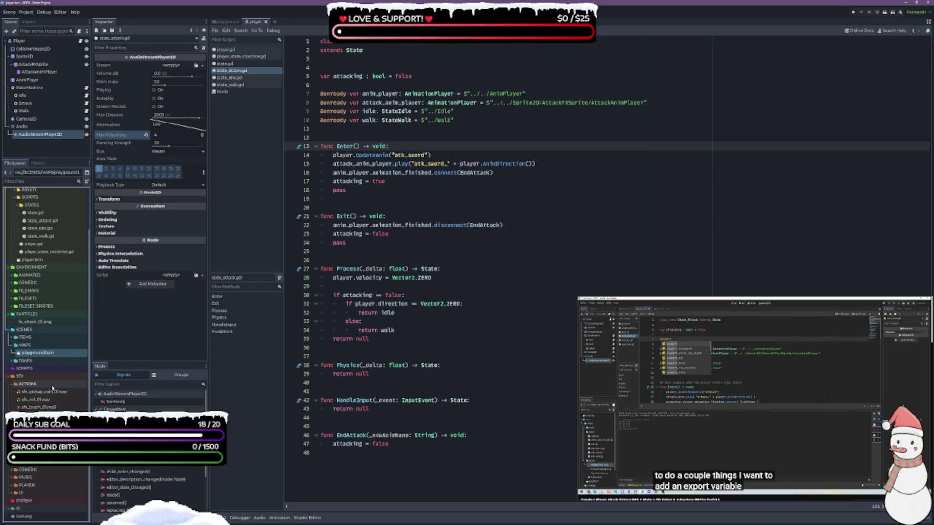
- Select sfx_touch_01.mp3 under SFX/ACTIONS and check its file context-menu options
left_click(60, 408)
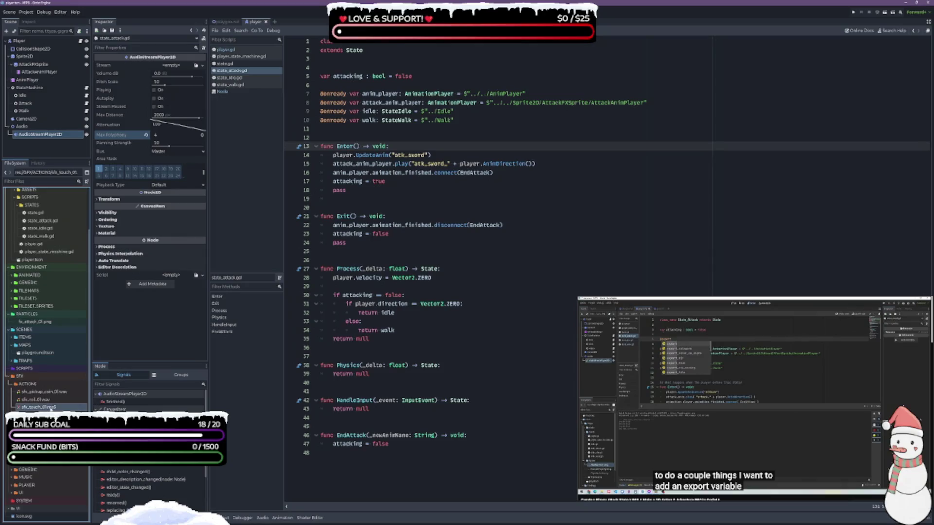
right_click(33, 407)
right_click(32, 408)
right_click(28, 409)
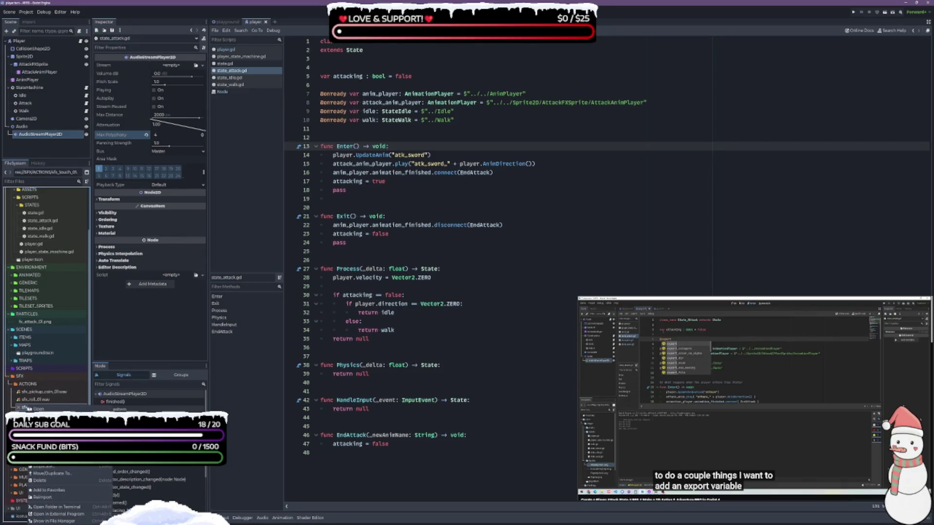
left_click(25, 408)
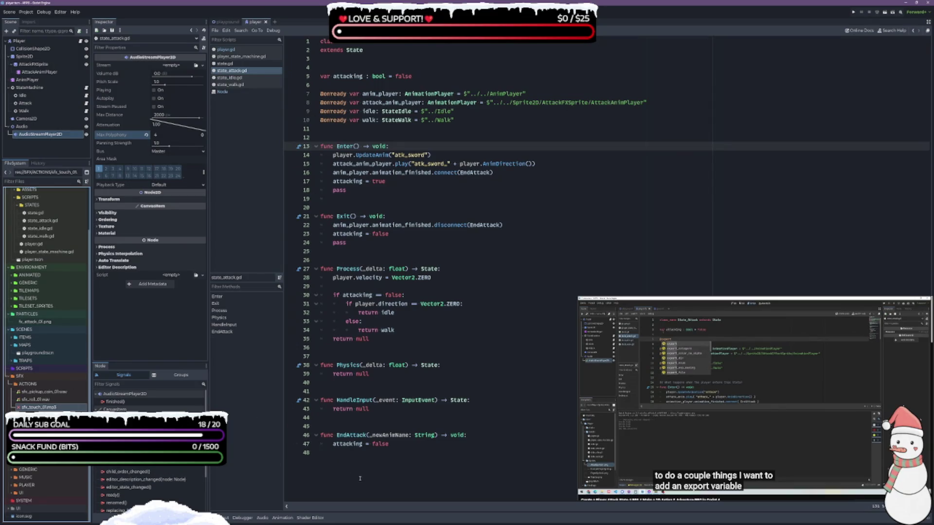
left_click(262, 518)
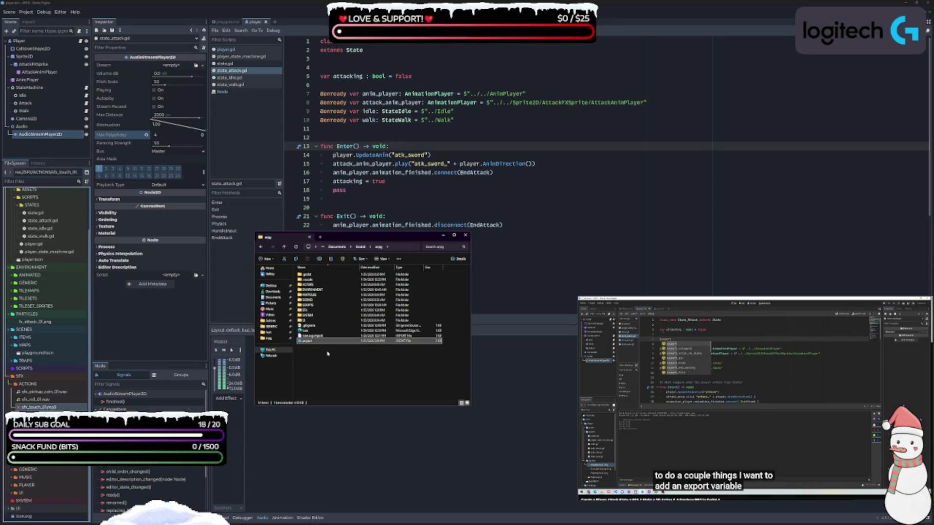
- Open SFX > ACTIONS, sort by type, and check sfx_touch_01 through sfx_touch_04
double_click(322, 310)
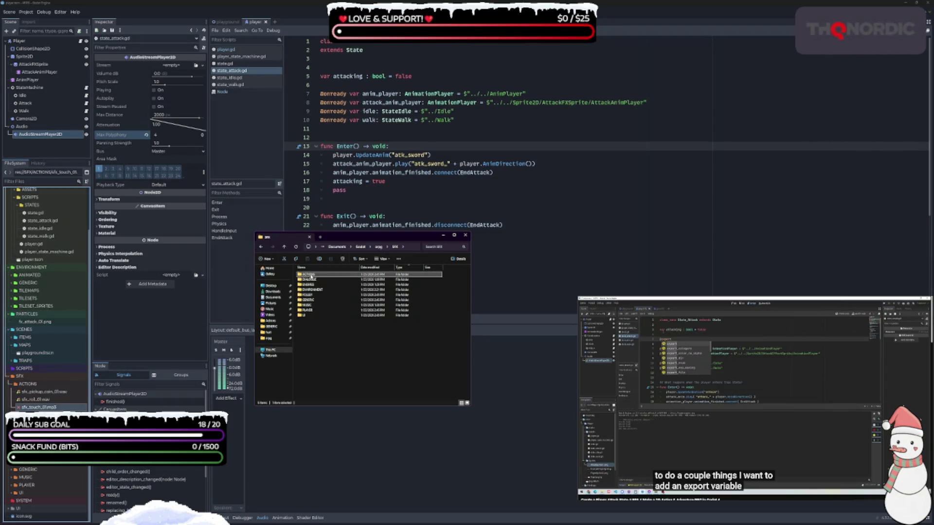
double_click(316, 274)
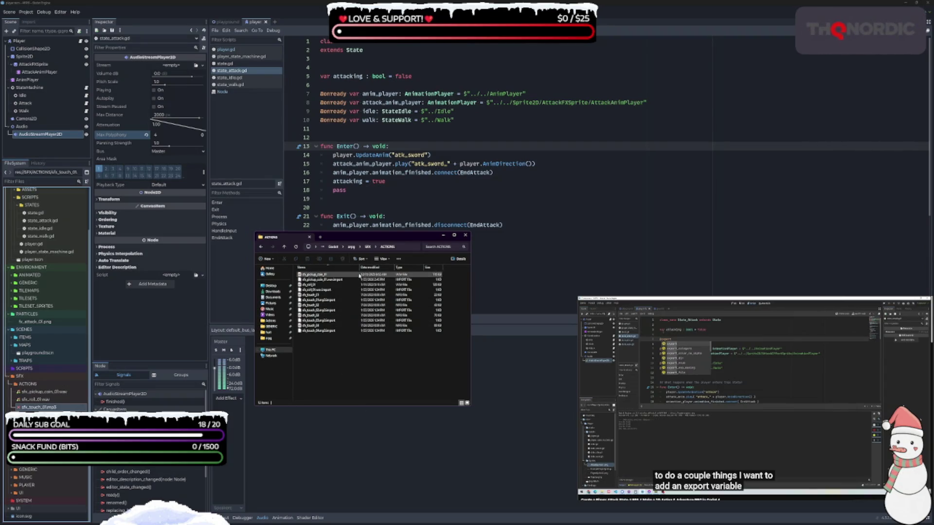
left_click(399, 267)
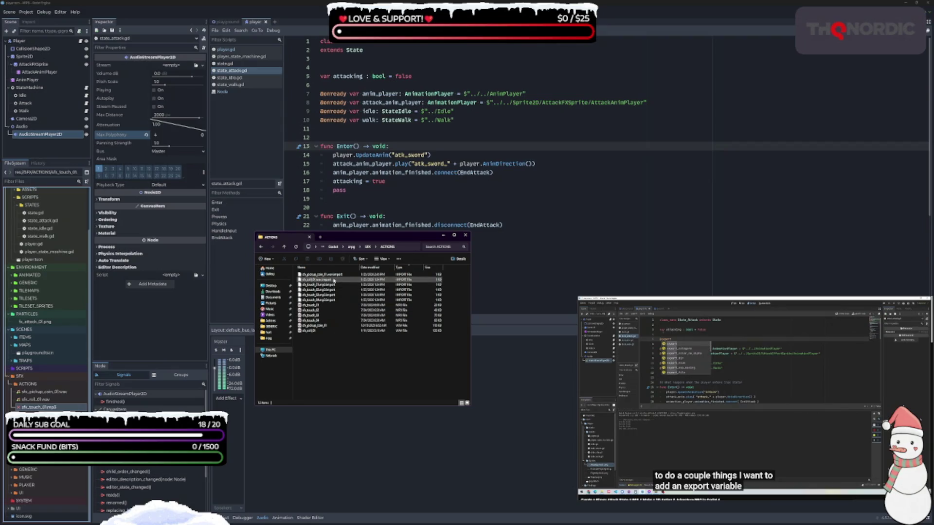
left_click_drag(337, 306, 322, 396)
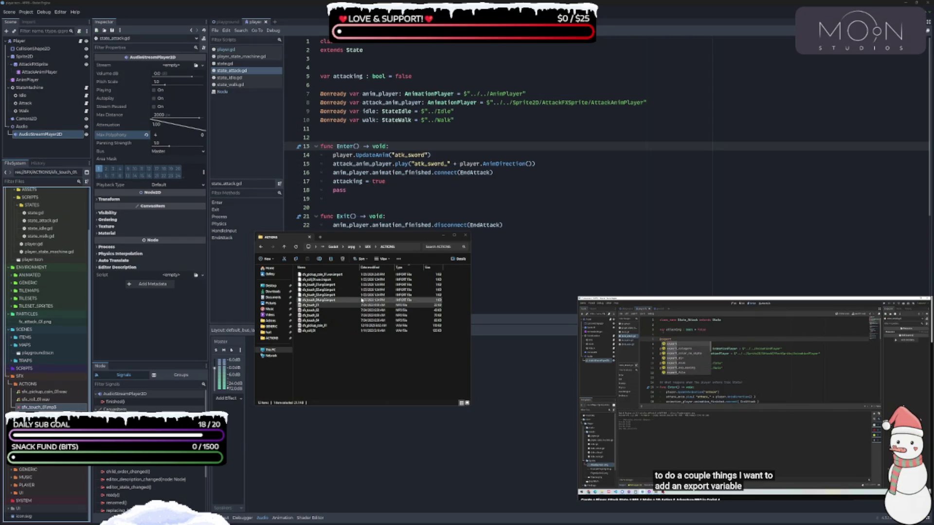
left_click(310, 309)
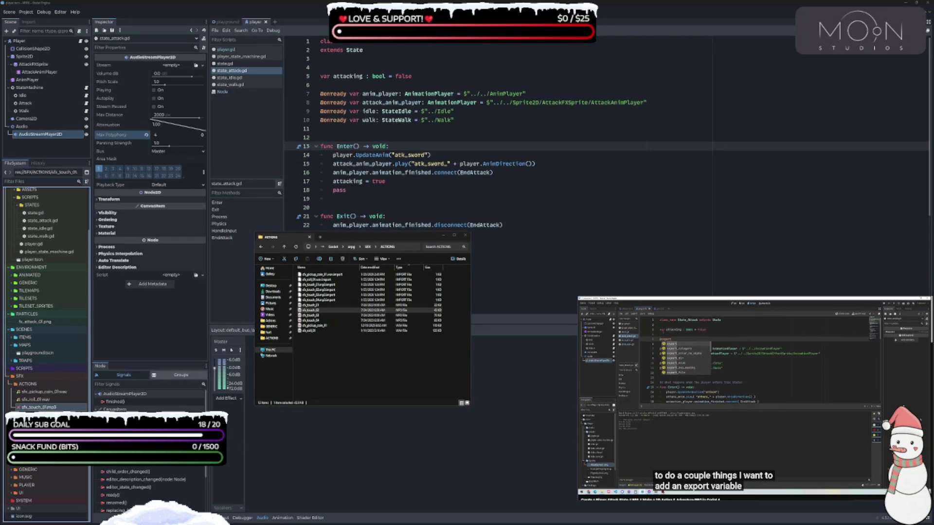
left_click(311, 315)
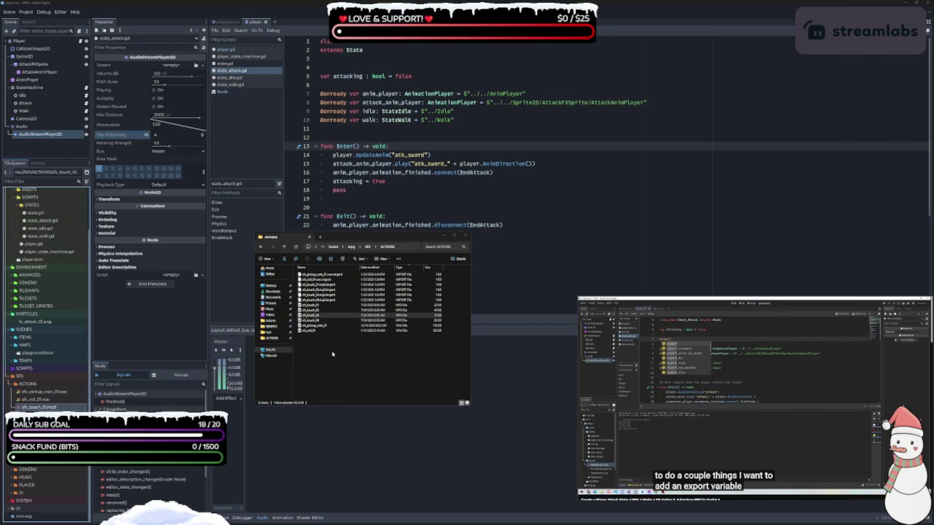
left_click(331, 320)
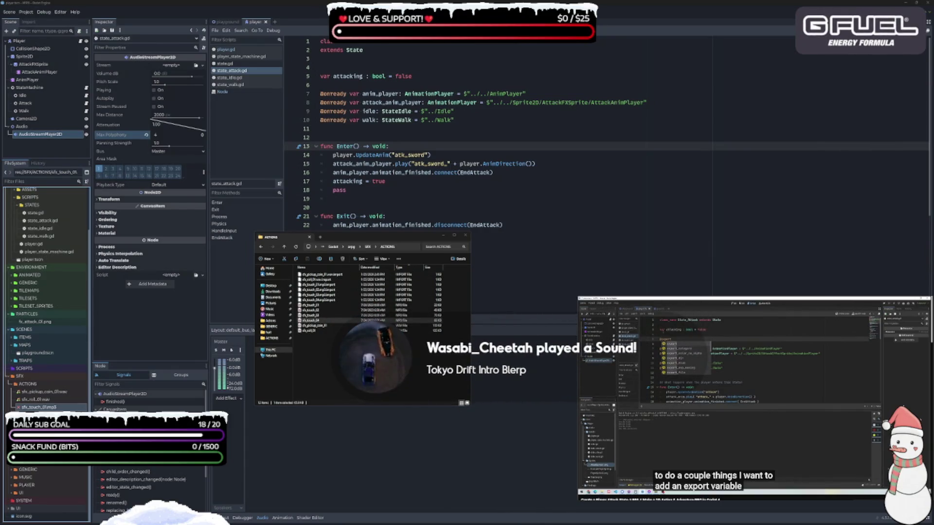
left_click(369, 360)
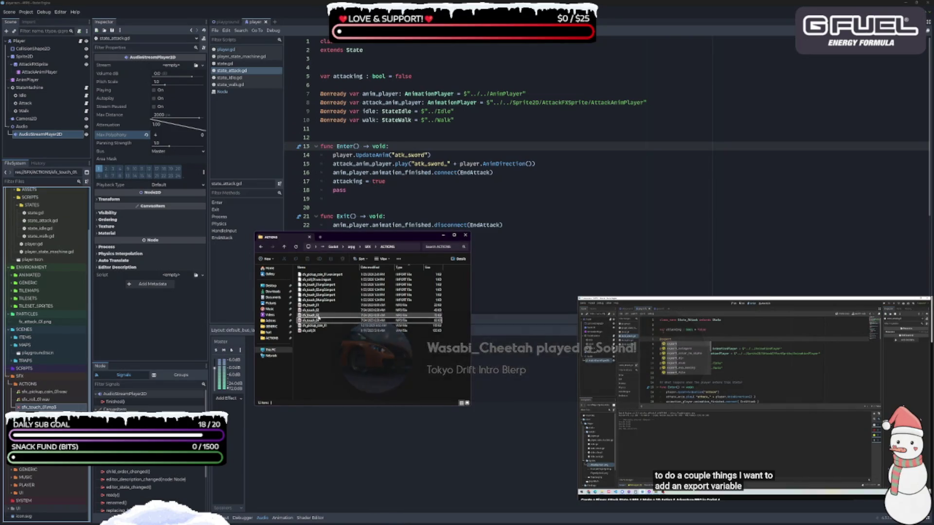
- Browse the GENERIC folder's sound files, then go back up to SFX
left_click(370, 248)
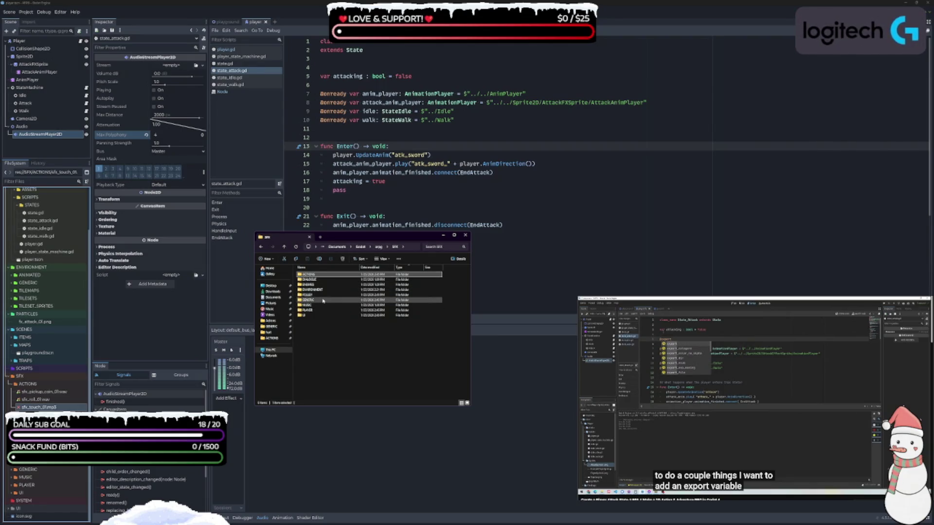
double_click(321, 299)
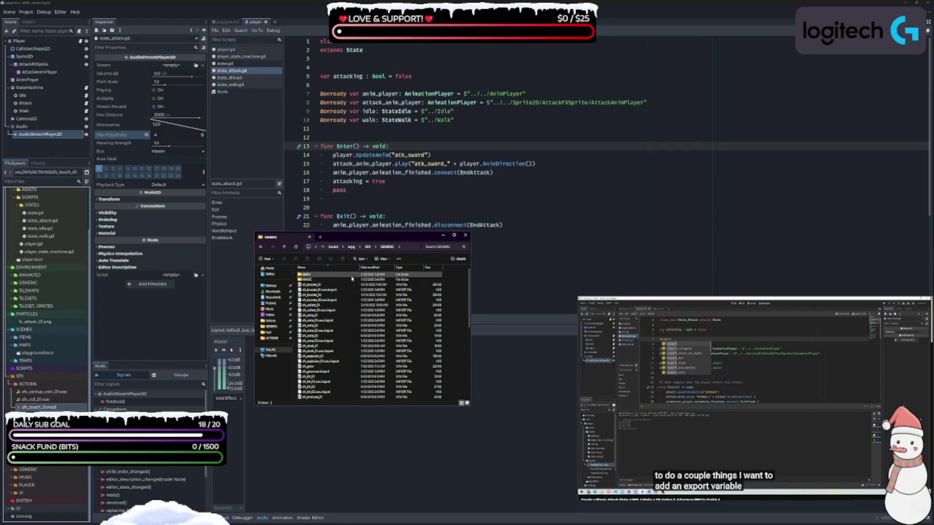
scroll(347, 384, "down", 8)
scroll(346, 387, "up", 7)
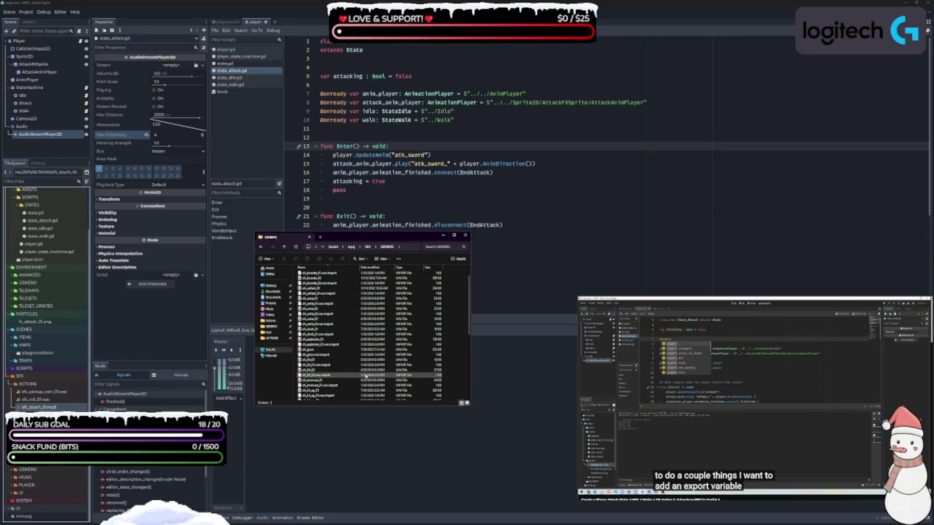
scroll(362, 378, "down", 6)
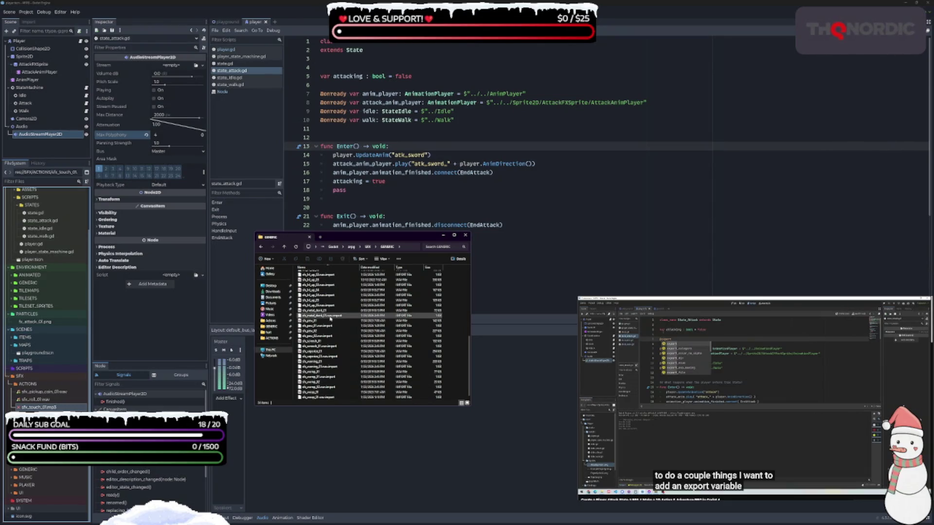
scroll(327, 317, "up", 7)
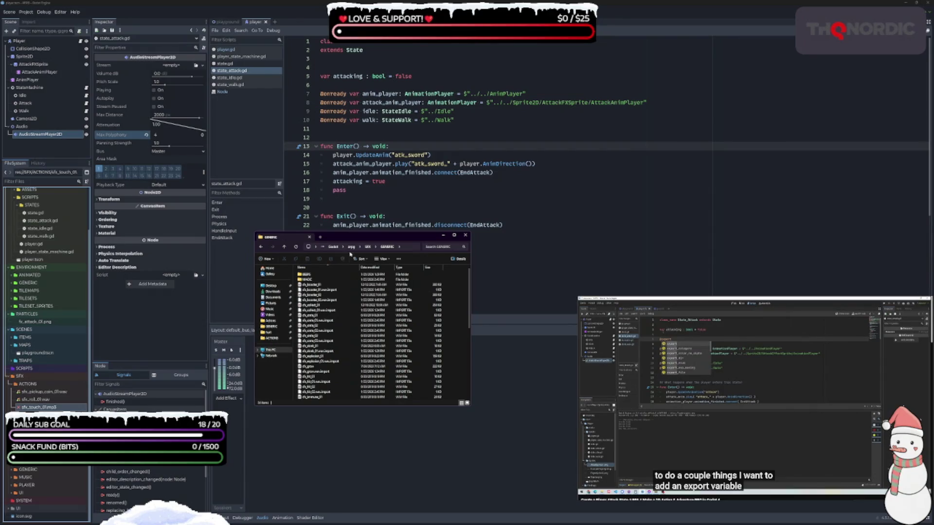
left_click(366, 248)
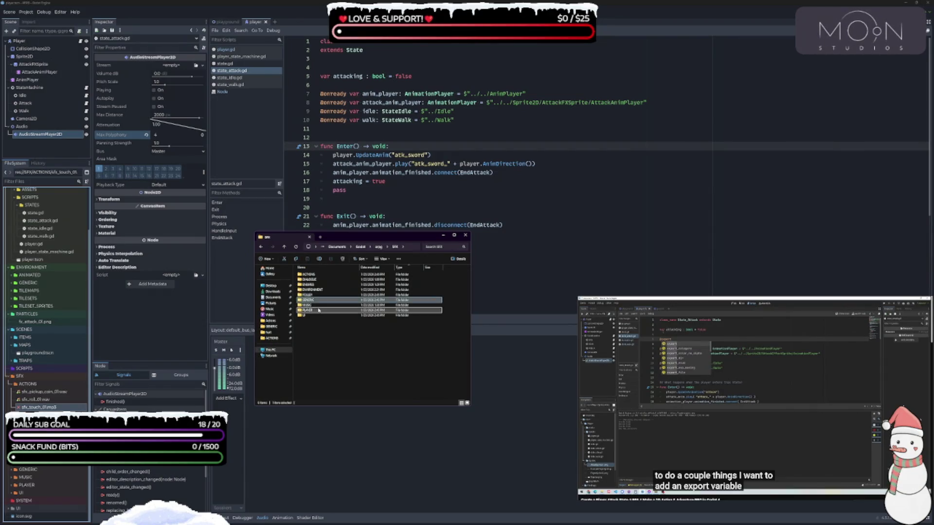
- Glance into PLAYER, then open GENERIC and sort its sounds by type
double_click(350, 299)
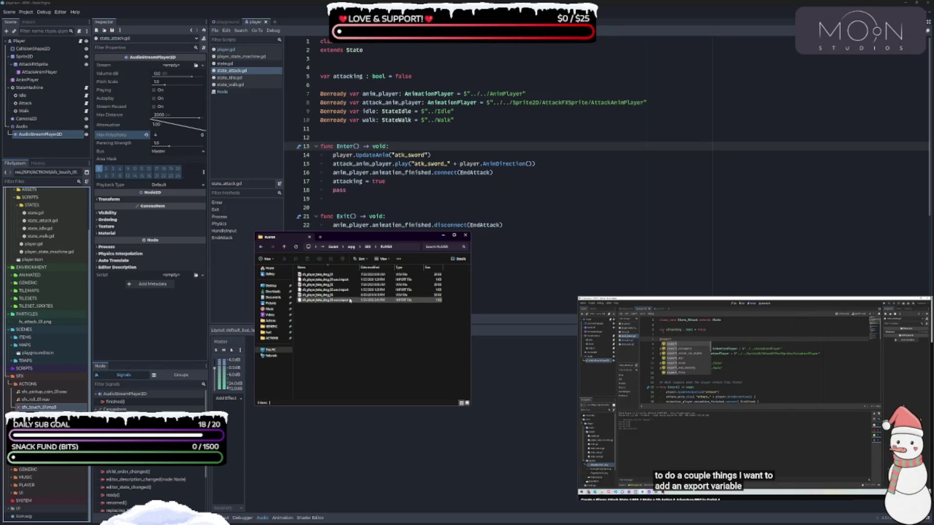
left_click(368, 248)
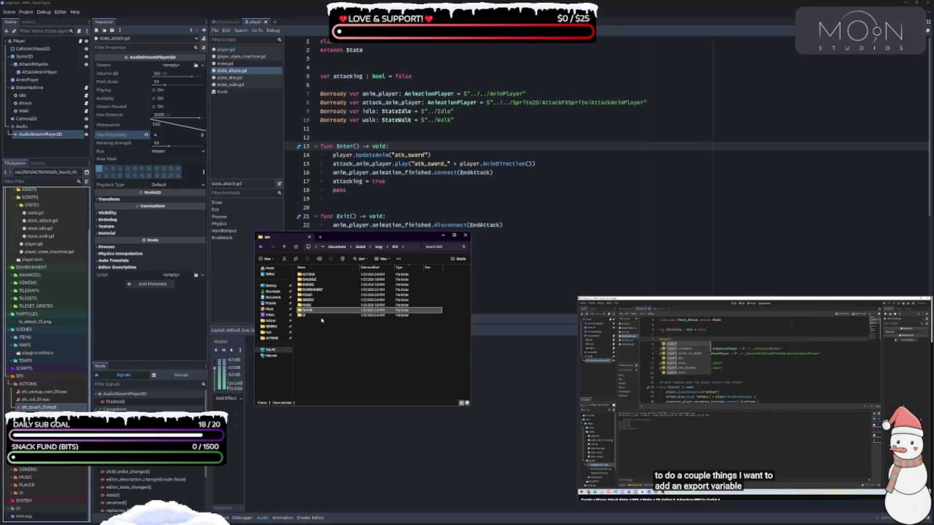
double_click(322, 300)
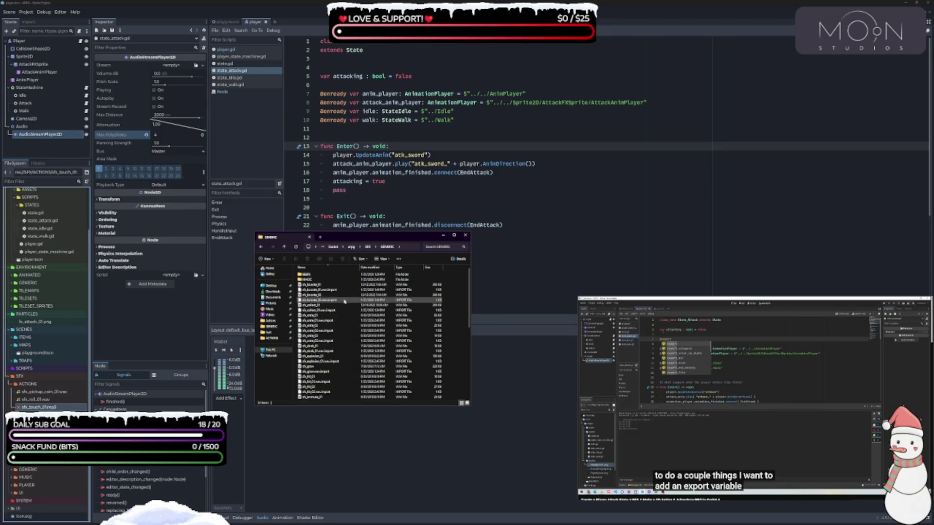
left_click(411, 268)
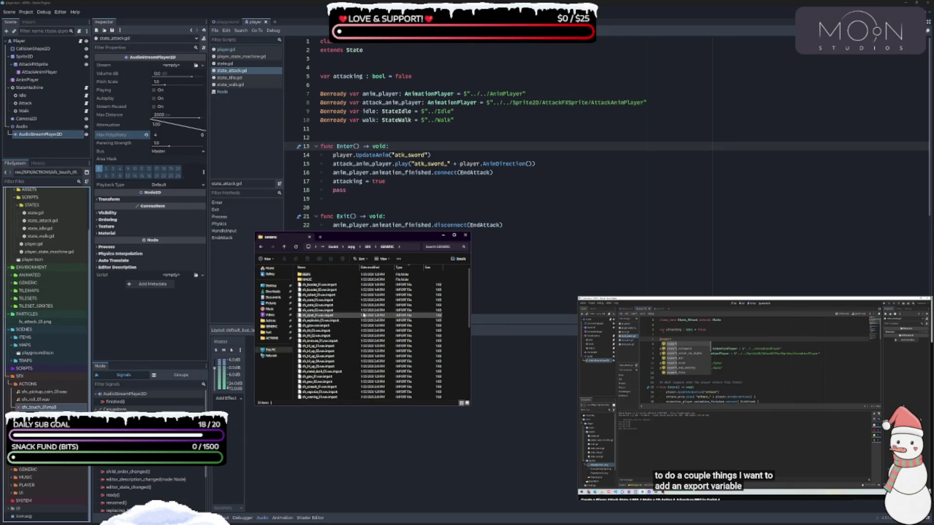
scroll(360, 308, "down", 5)
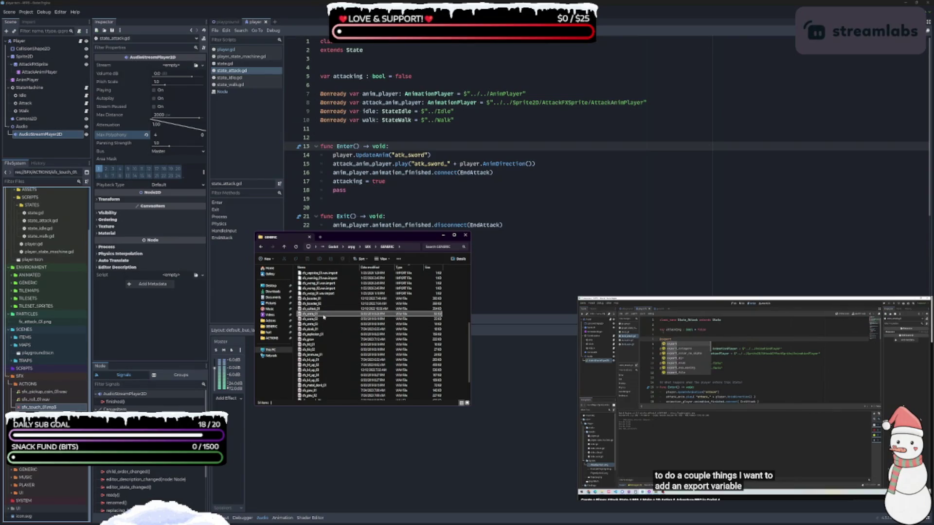
- Audition the sfx_coins_01, sfx_coins_02 and sfx_coins_03 sounds
left_click(324, 314)
key("Down")
key("Down")
left_click(325, 316)
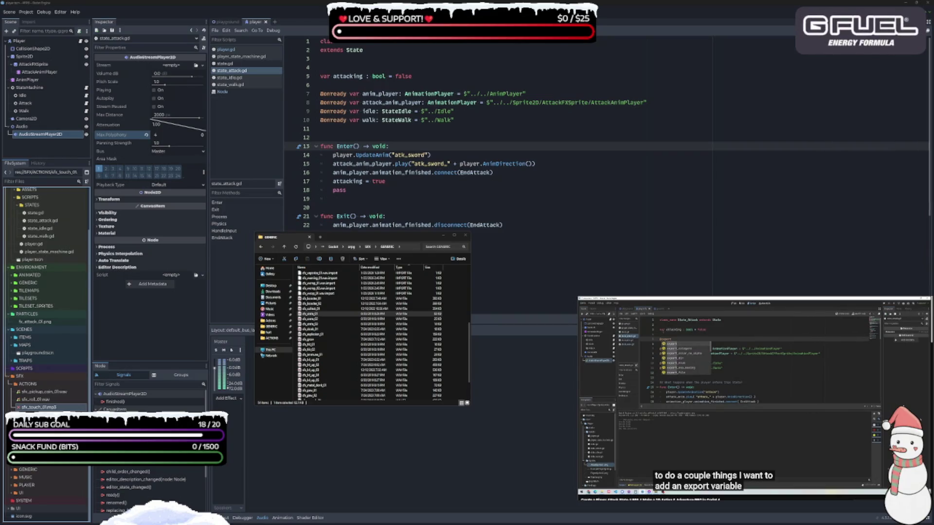
left_click(320, 319)
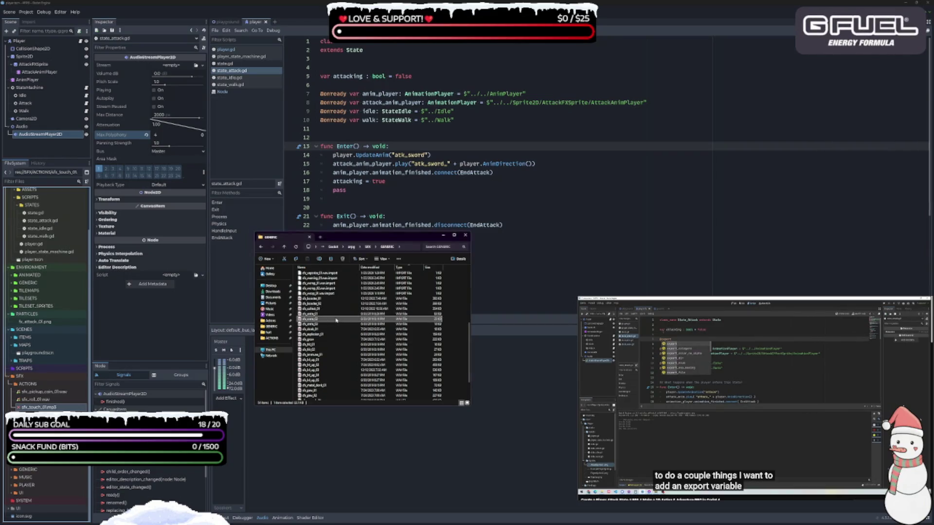
left_click(321, 326)
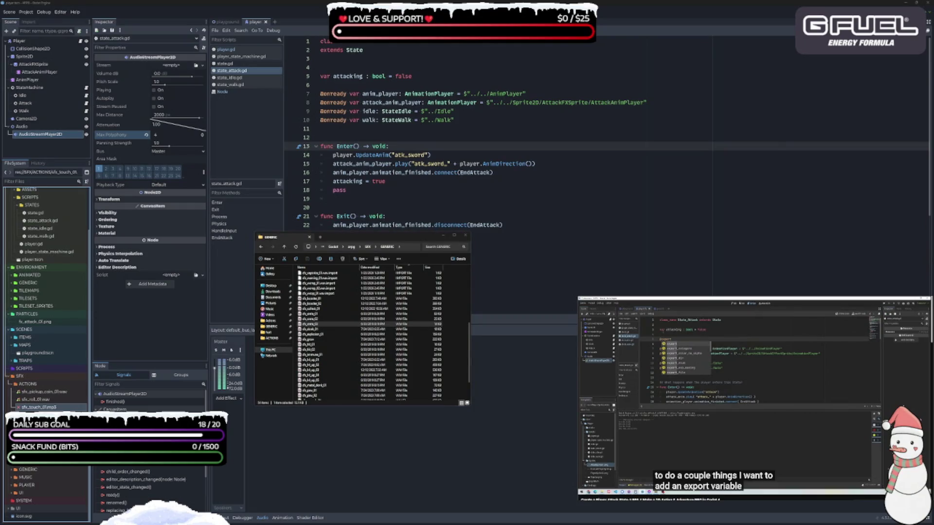
- Audition sfx_dash_01, sfx_explosion_01 and the sfx_hit sounds, then another nearby
left_click(345, 331)
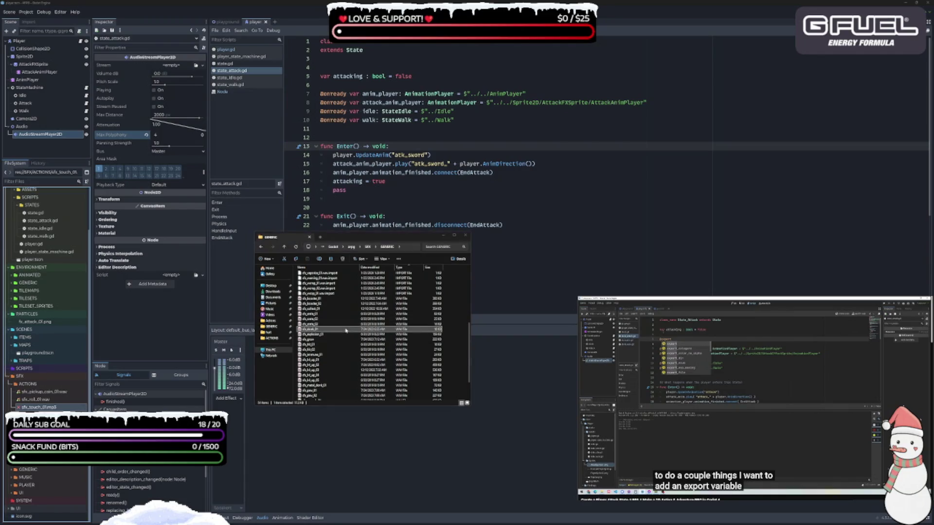
left_click(319, 335)
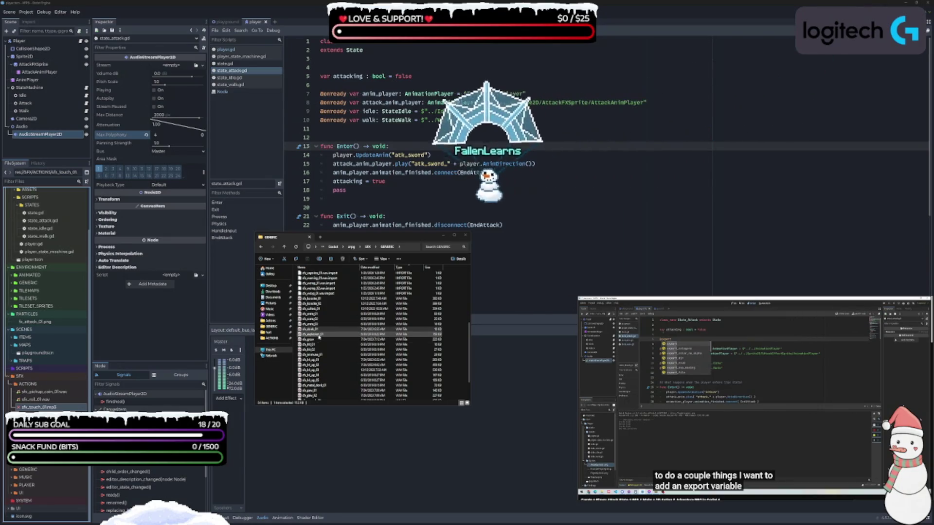
left_click(321, 344)
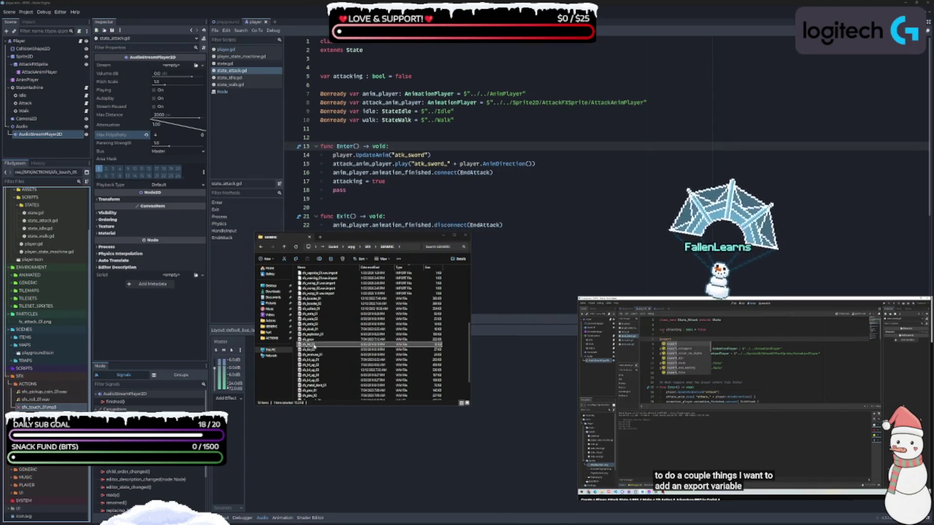
left_click(315, 349)
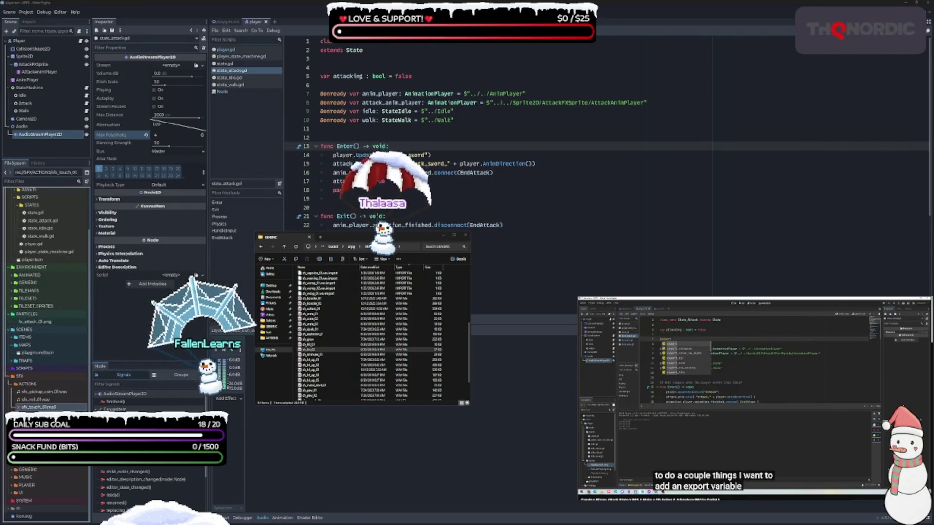
left_click(306, 344)
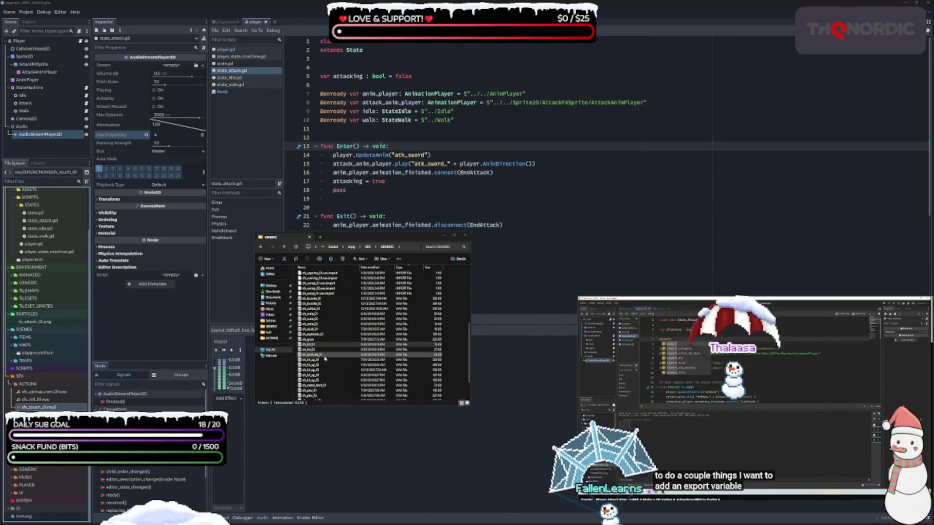
scroll(321, 361, "down", 2)
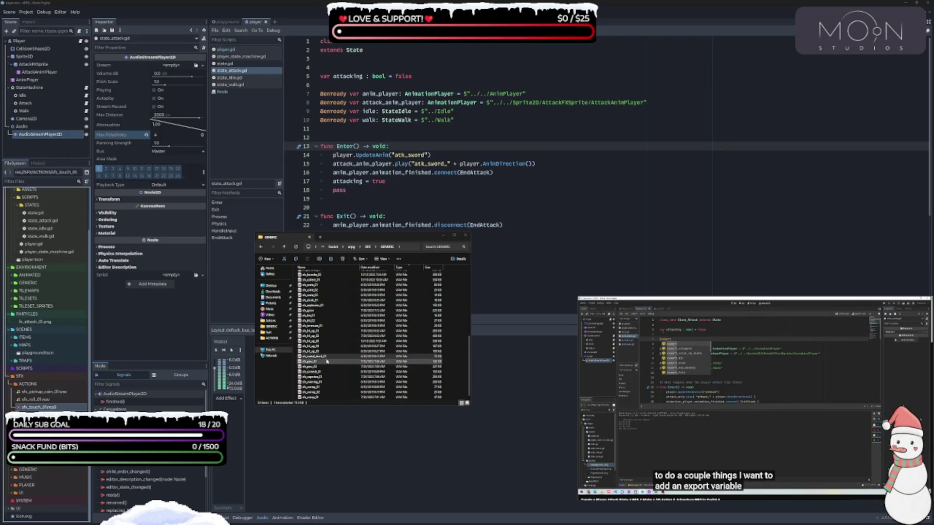
left_click(399, 362)
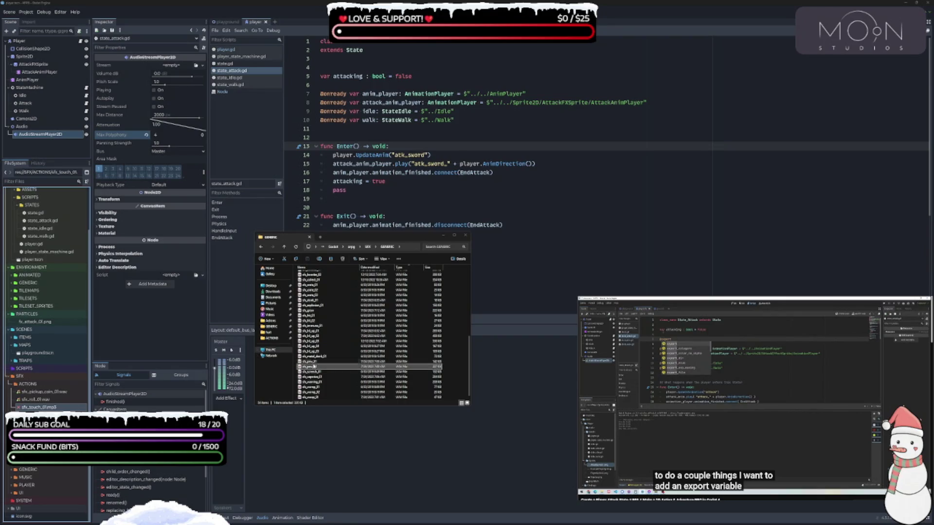
- Audition a few more GENERIC sounds down to sfx_swing_03, then return to SFX
left_click(325, 377)
left_click(324, 366)
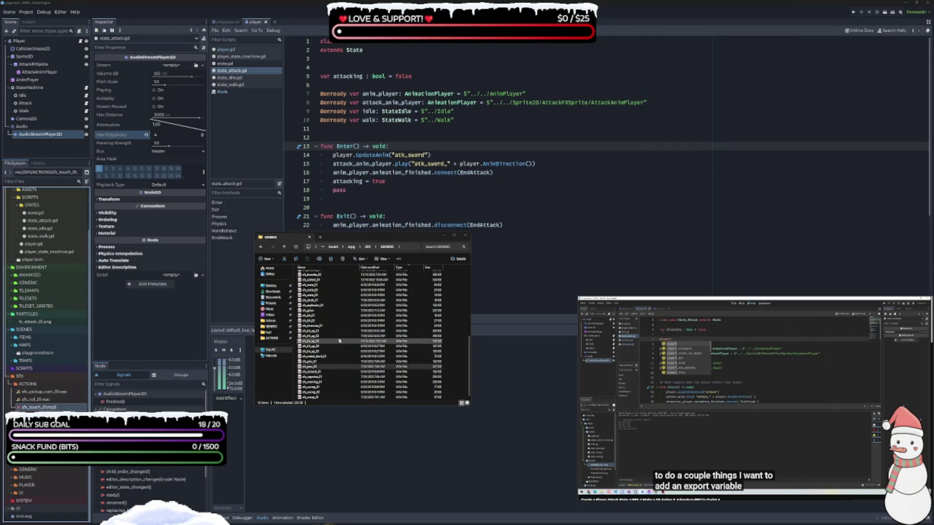
left_click(324, 398)
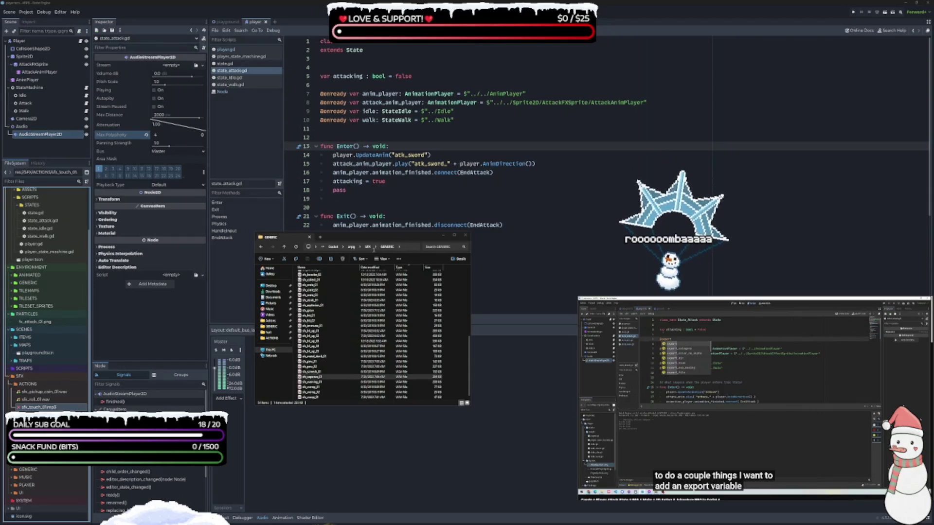
left_click(368, 247)
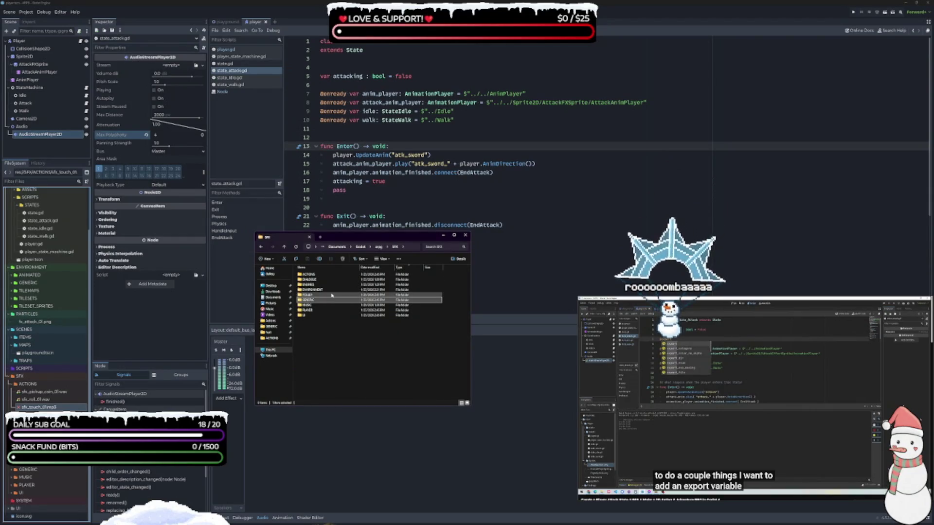
- Look inside the ENEMIES sound folder and come back to SFX
double_click(356, 286)
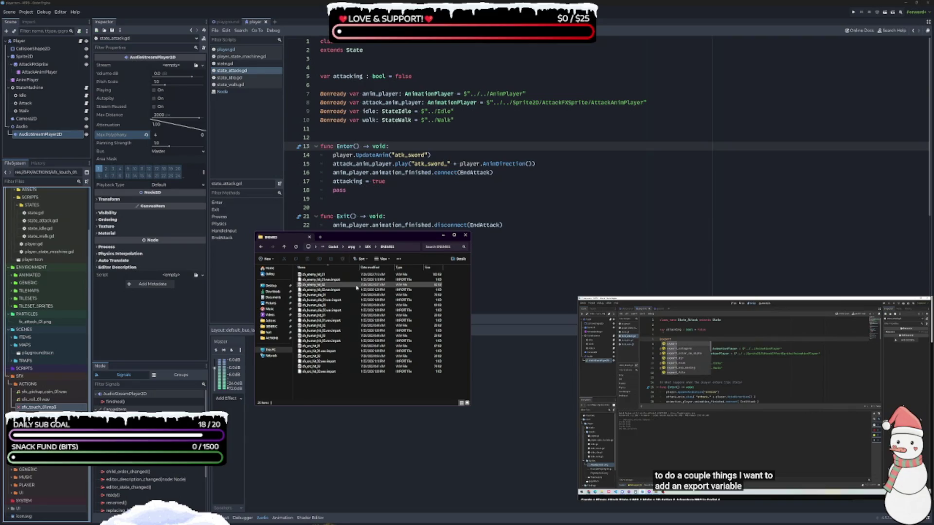
left_click(369, 247)
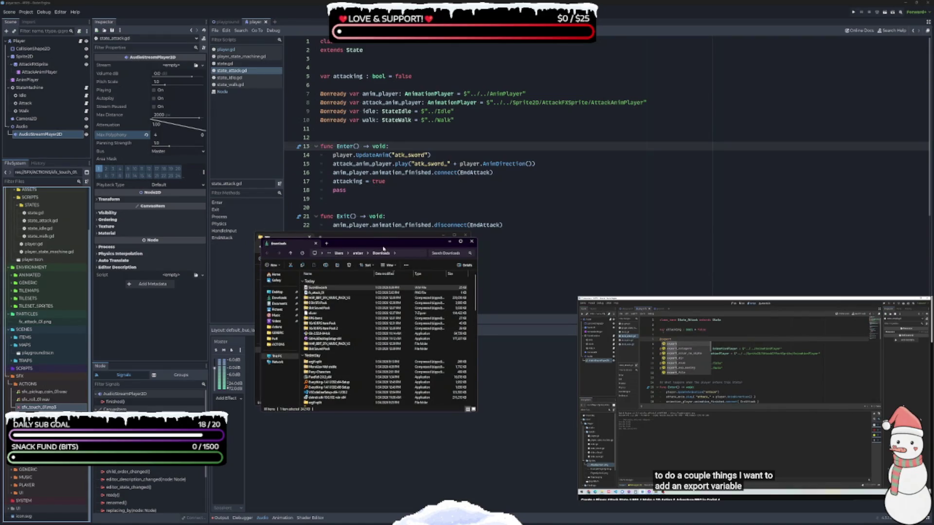
- Close the Downloads window and open the PLAYER sound folder in the sfx window
left_click(471, 241)
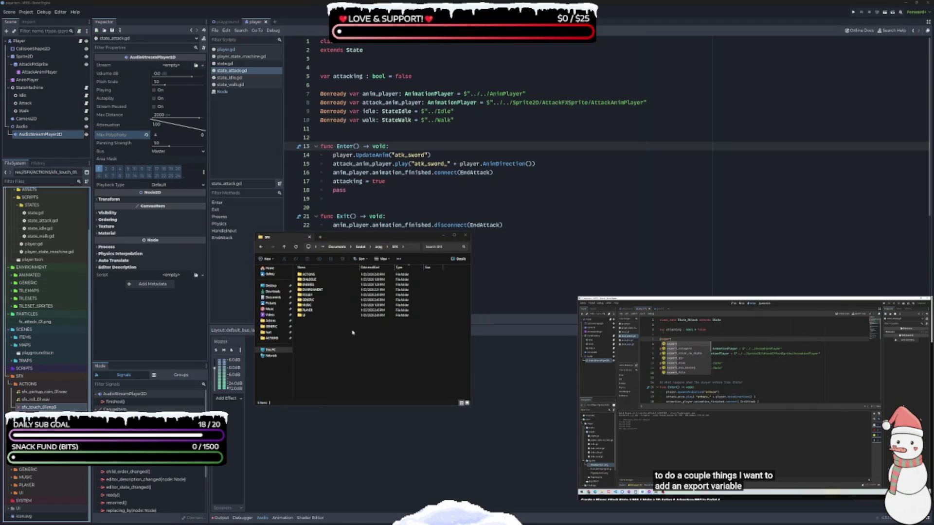
left_click(318, 341)
left_click(329, 345)
double_click(307, 310)
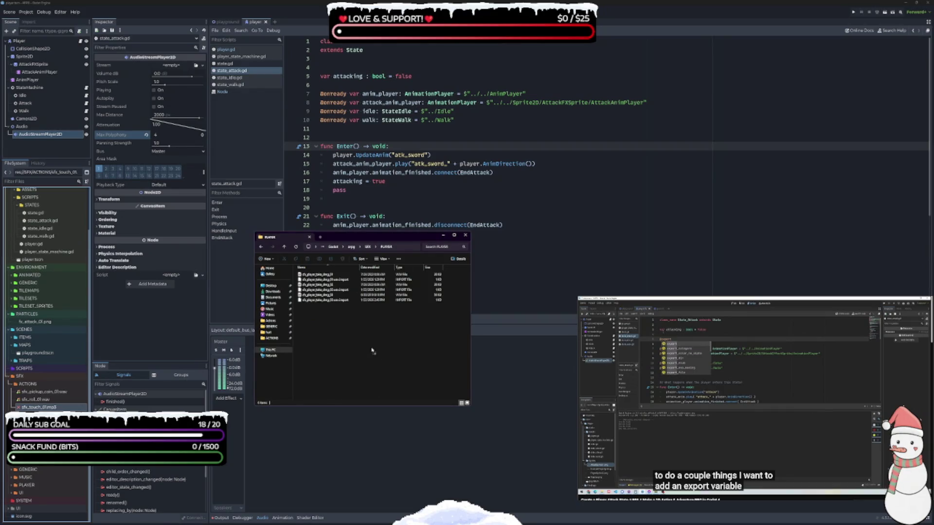
- Paste the touch sound into PLAYER and drag it into Godot's FileSystem dock
key("ctrl+v")
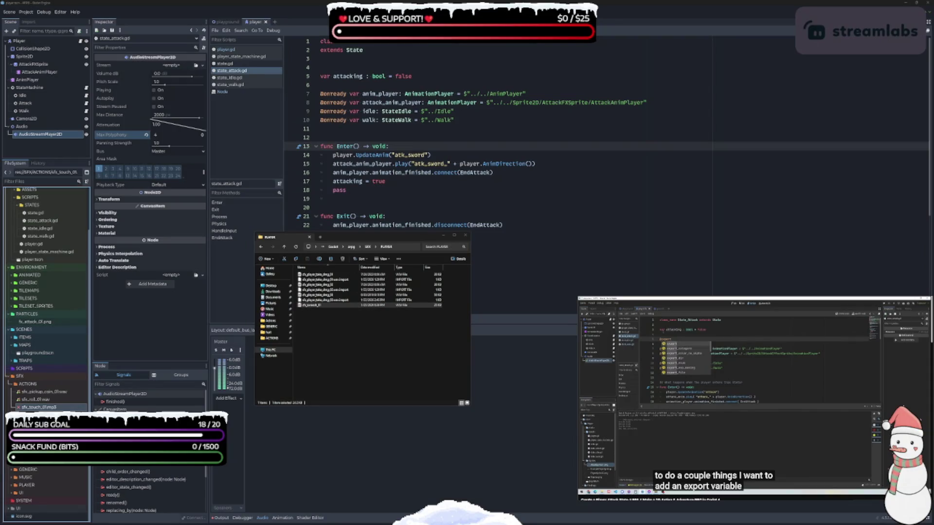
left_click(316, 305)
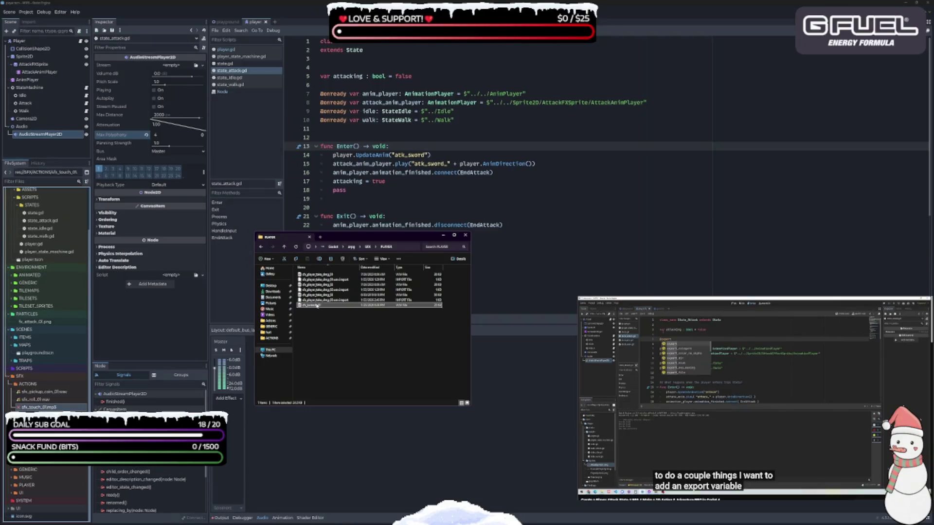
mouse_move(317, 308)
left_mouse_down()
mouse_move(49, 330)
mouse_move(27, 485)
left_mouse_up()
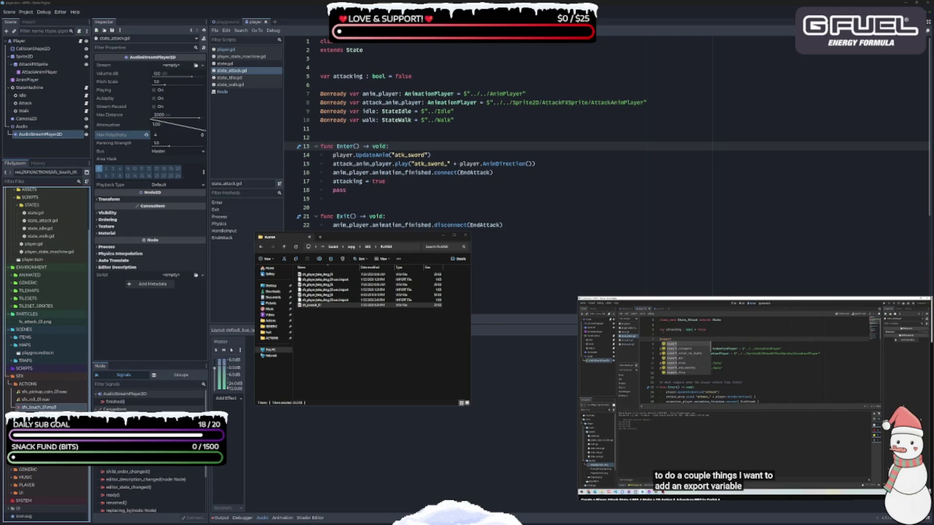
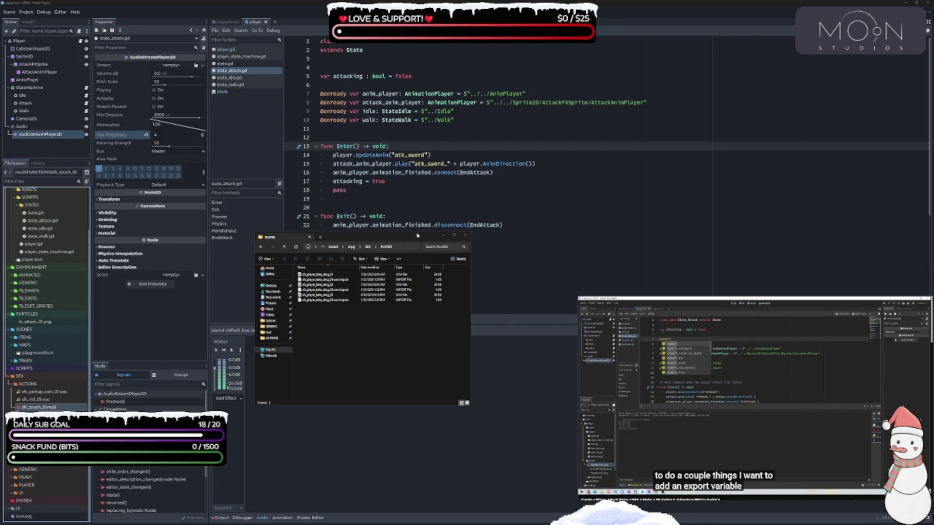
- Switch from the player sound files folder to state_attack.gd and back to the folder
left_click(410, 241)
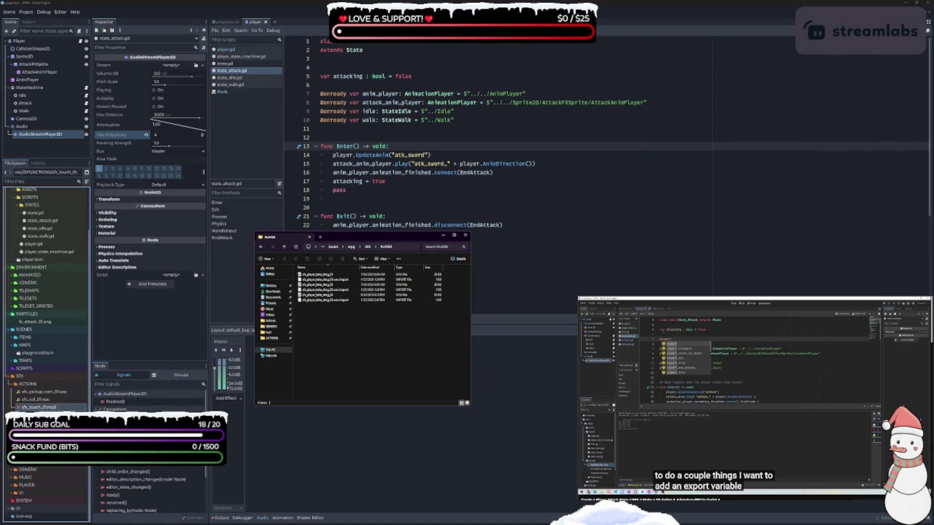
key("alt+Tab")
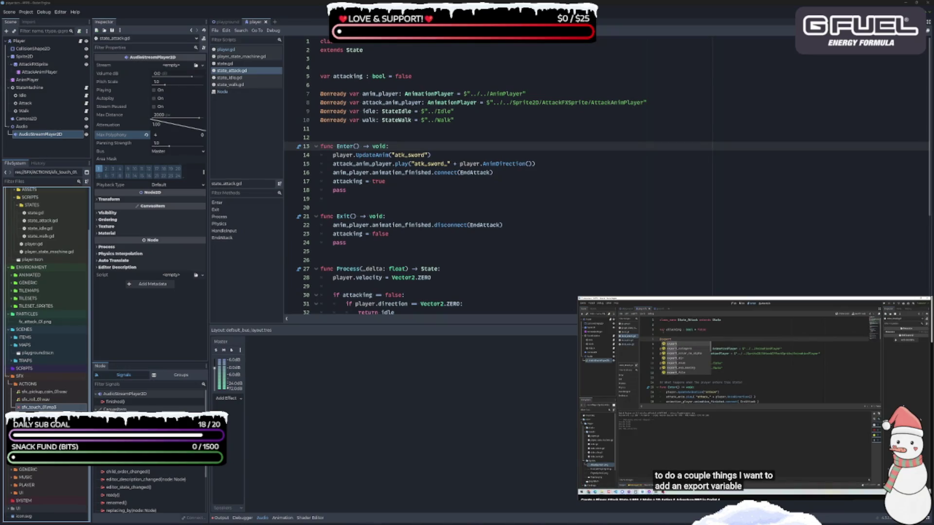
key("alt+Tab")
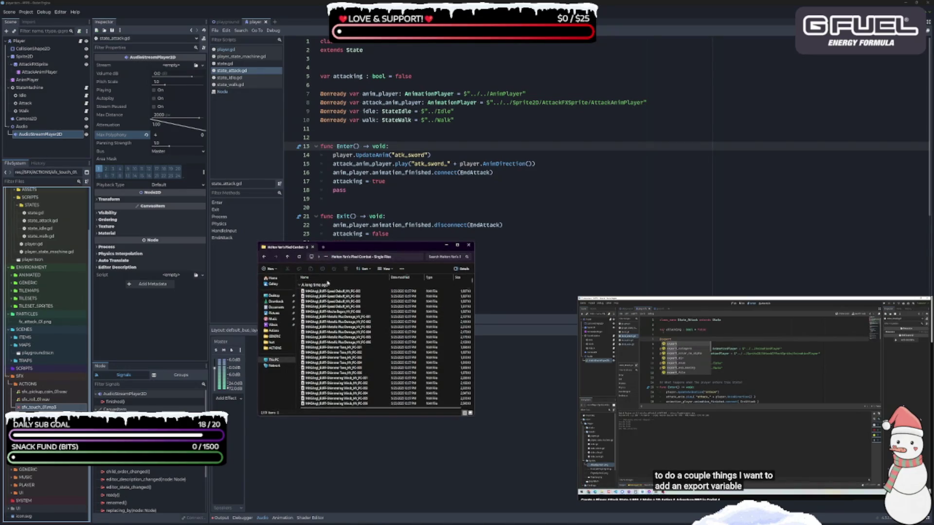
- Scroll the Pixel Combat Single Files list down to the PROJECTILE sounds and select High Wreck_001
scroll(364, 331, "down", 10)
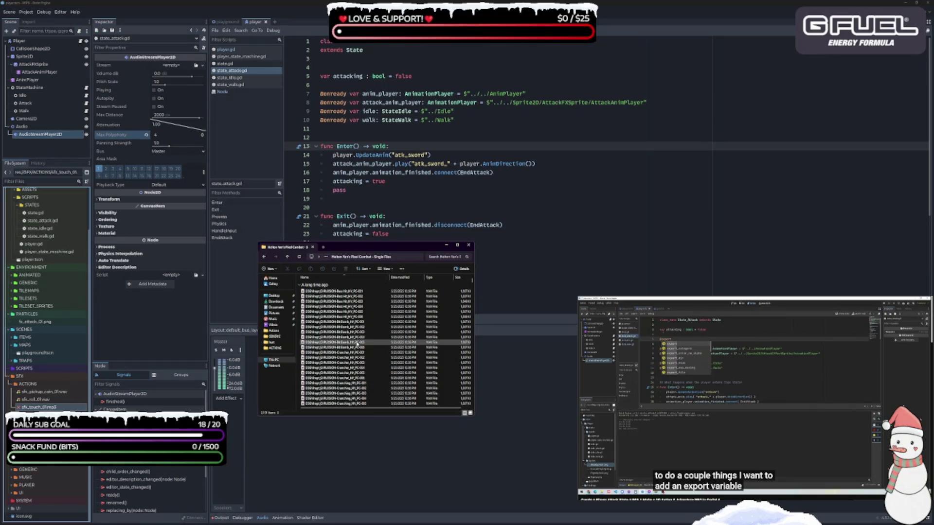
scroll(360, 345, "down", 10)
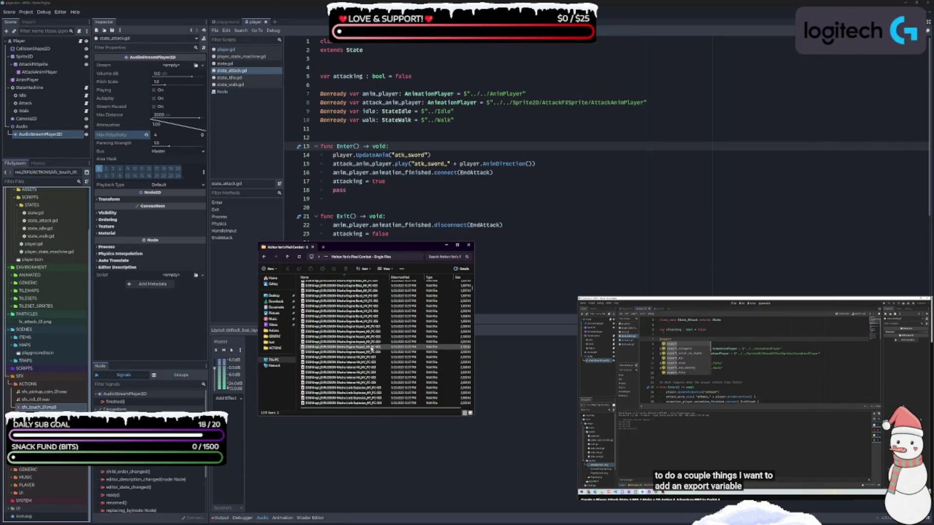
scroll(372, 349, "down", 10)
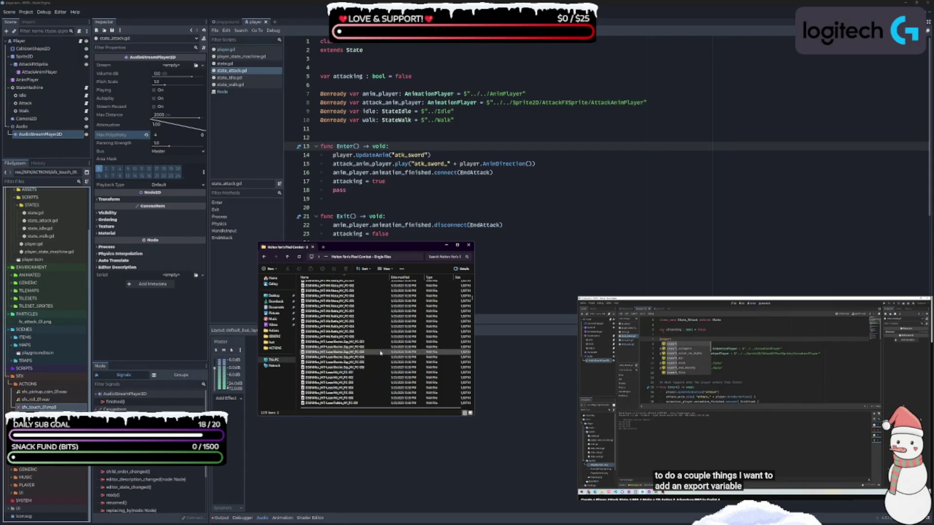
scroll(380, 353, "down", 10)
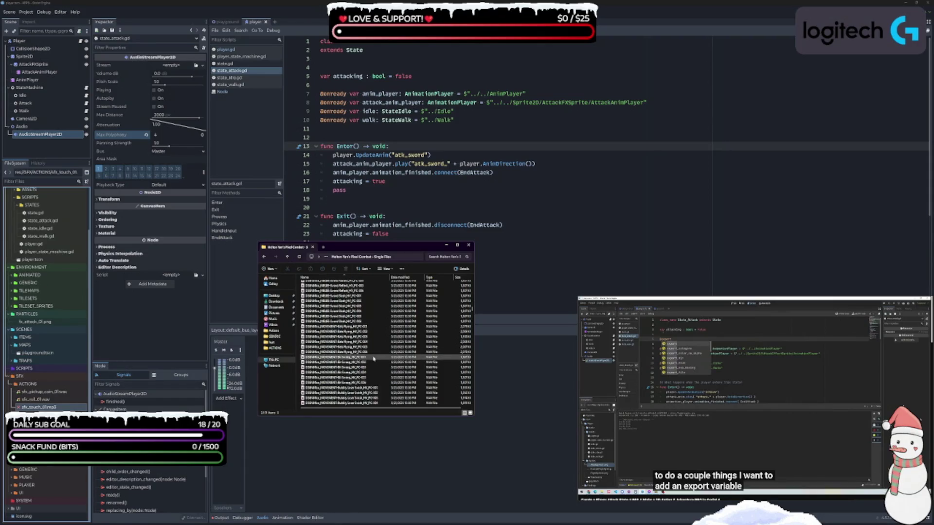
scroll(373, 358, "down", 10)
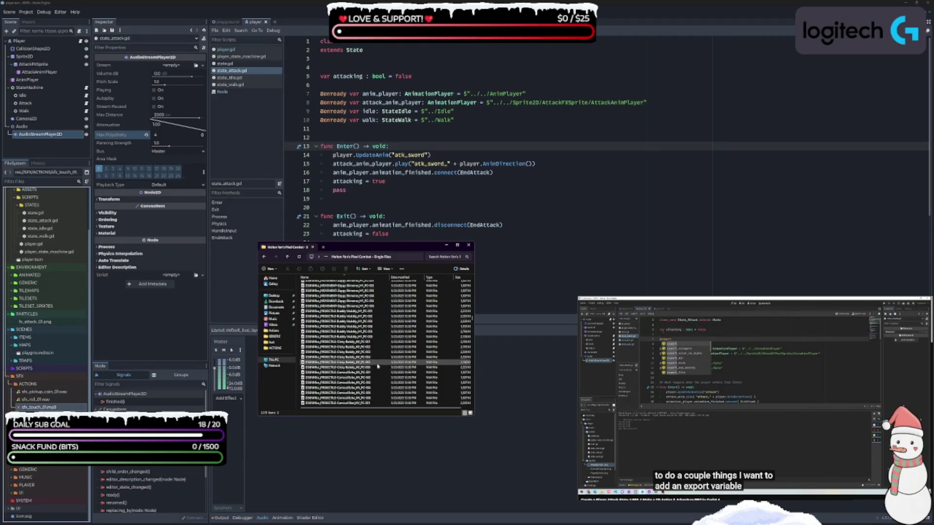
scroll(359, 318, "down", 6)
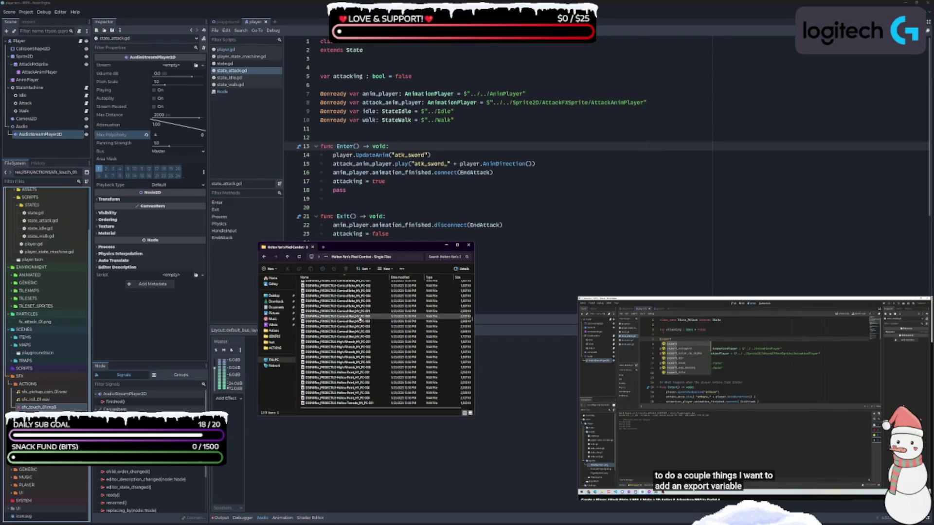
left_click(358, 343)
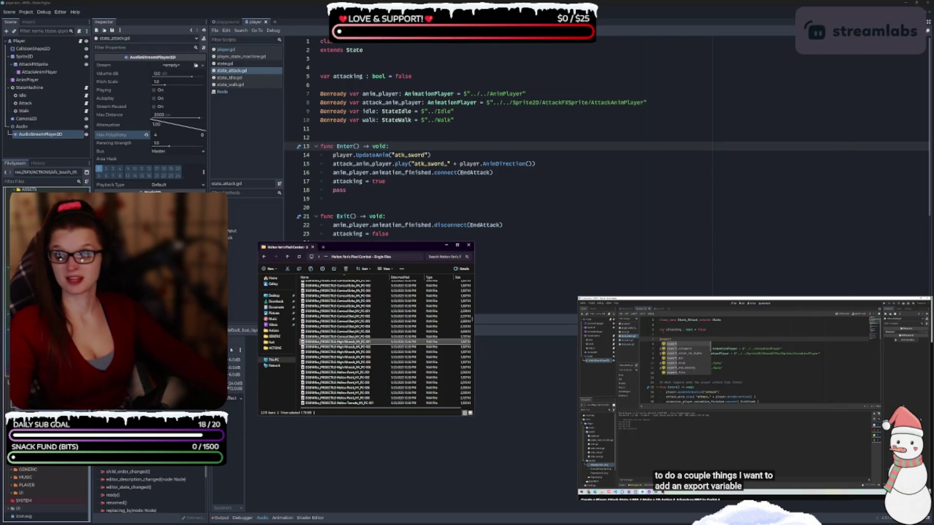
left_click_drag(420, 250, 933, 252)
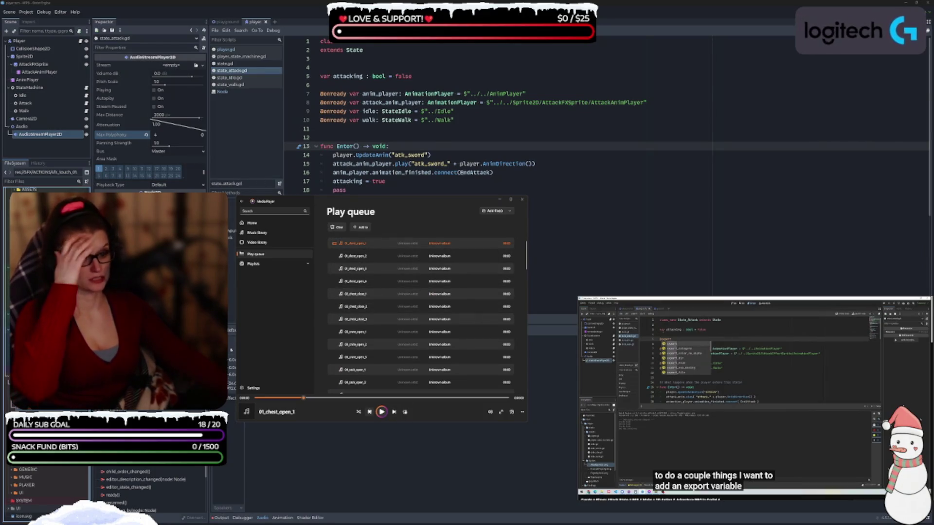
- Play the queue and skip through the chest sounds up to 03_crate_open_3
left_click(382, 411)
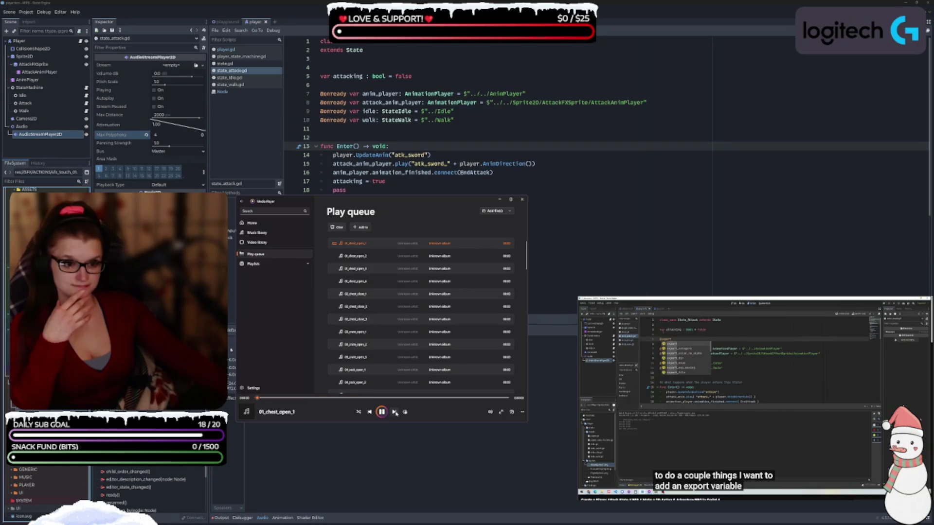
left_click(394, 411)
left_click(394, 411)
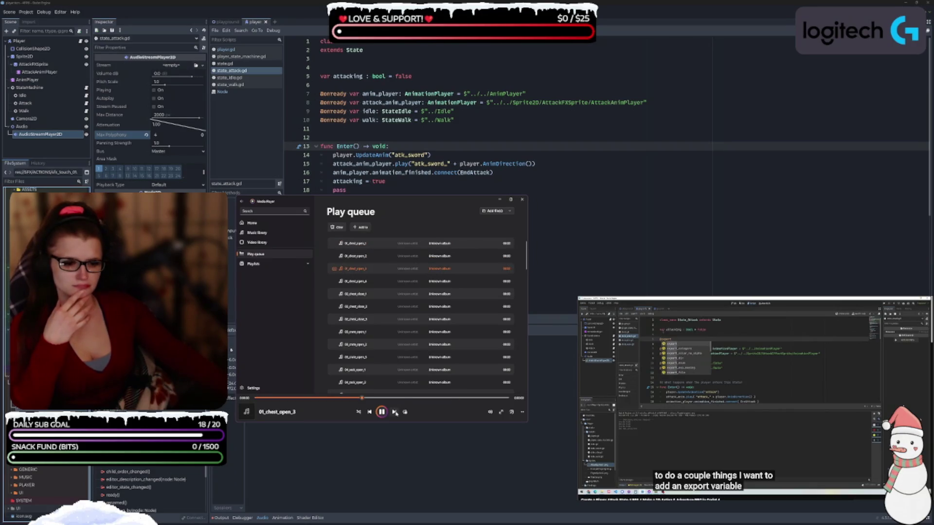
left_click(394, 412)
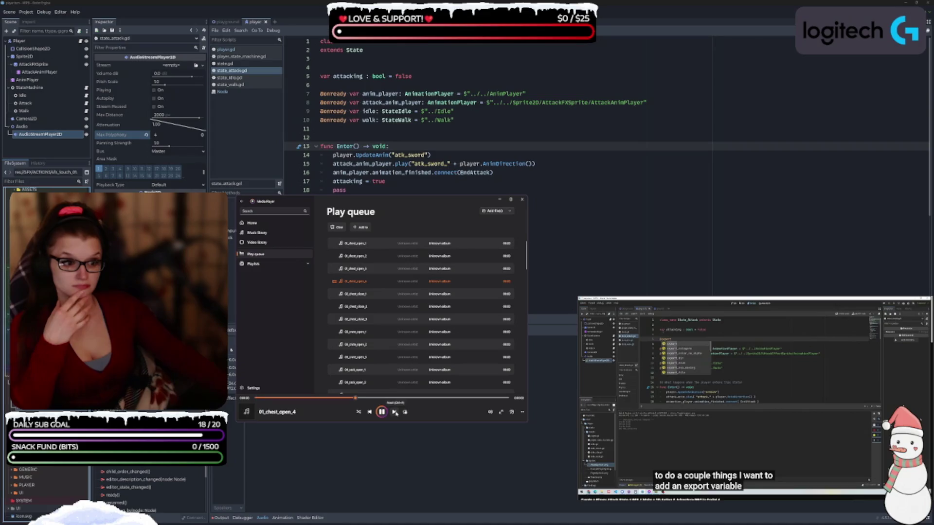
left_click(394, 412)
left_click(394, 411)
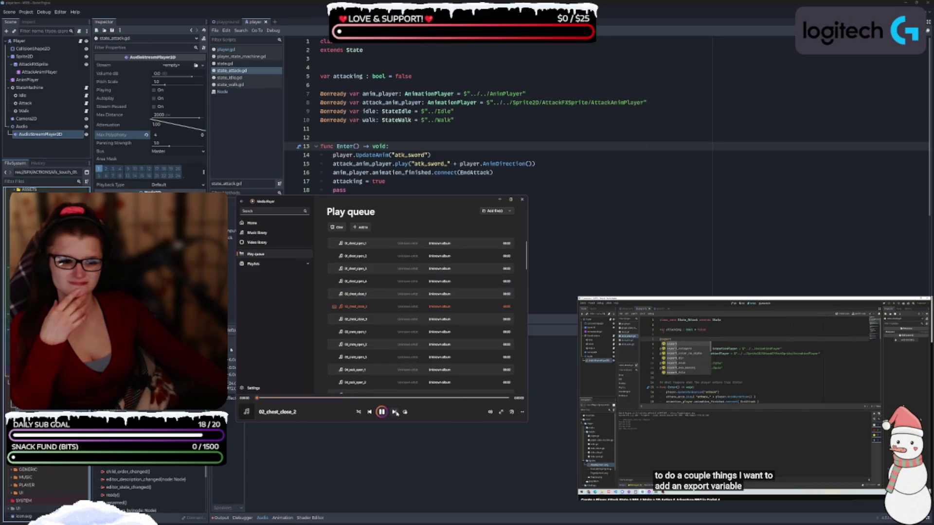
left_click(394, 412)
left_click(395, 412)
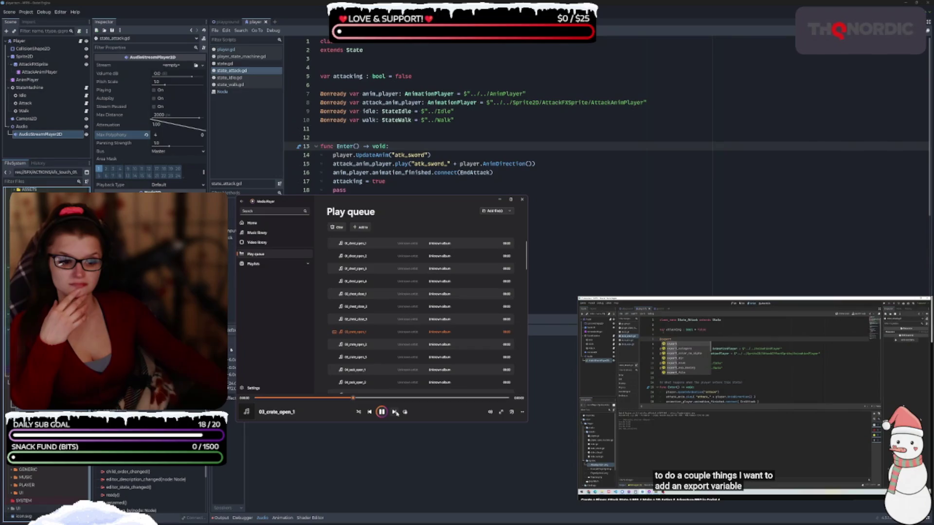
left_click(395, 412)
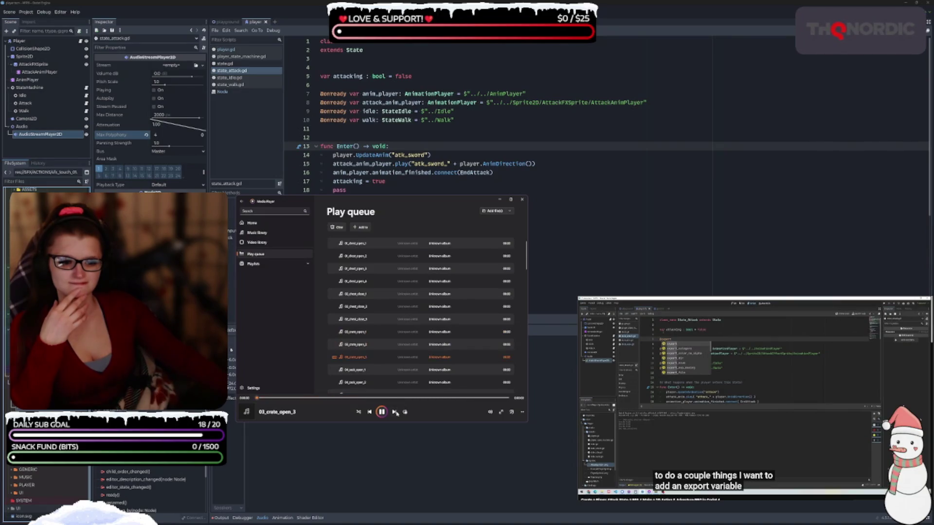
left_click(394, 412)
- Skip through the sack and door sounds, pausing on 06_door_close_2
scroll(394, 388, "down", 2)
left_click(395, 412)
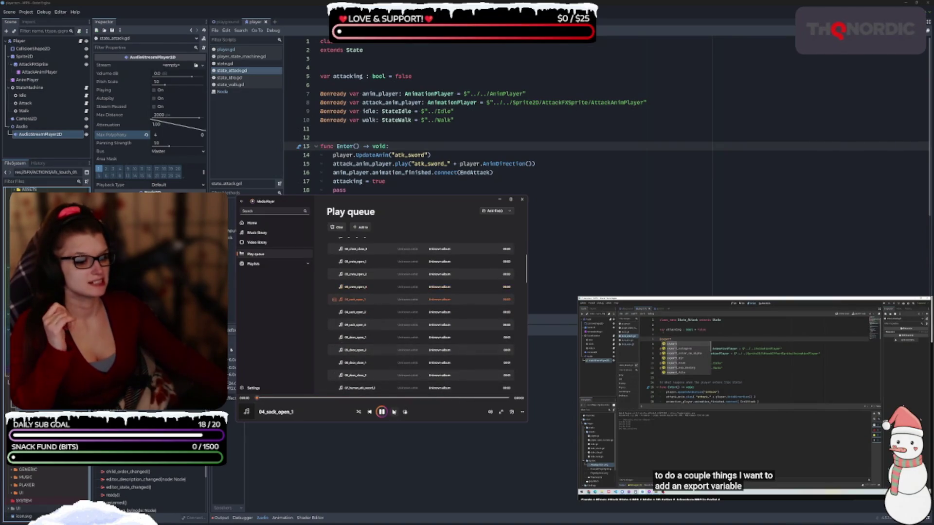
left_click(394, 412)
left_click(394, 412)
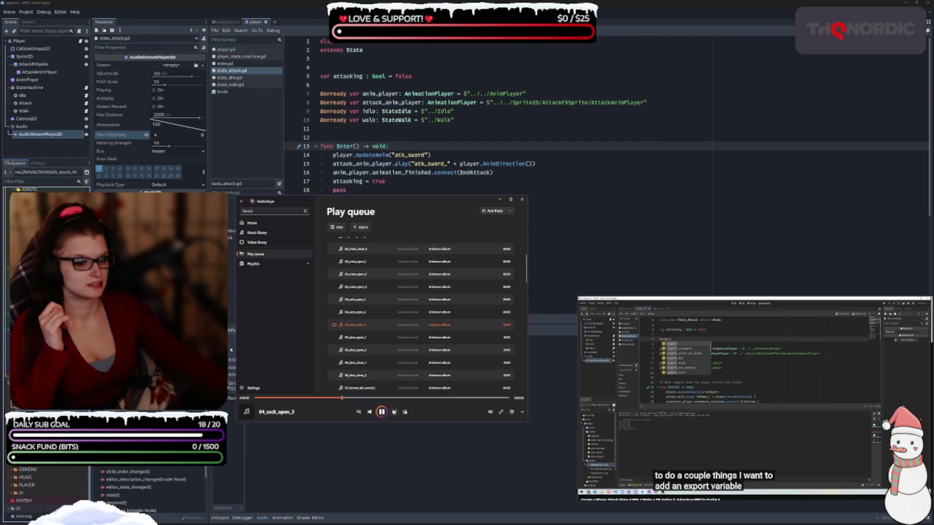
left_click(394, 412)
left_click(395, 412)
left_click(394, 412)
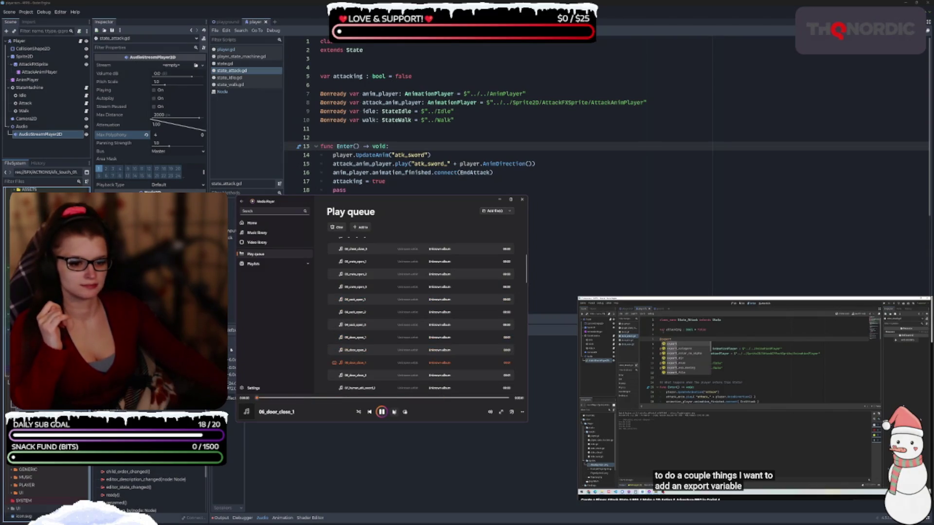
left_click(393, 411)
left_click(381, 411)
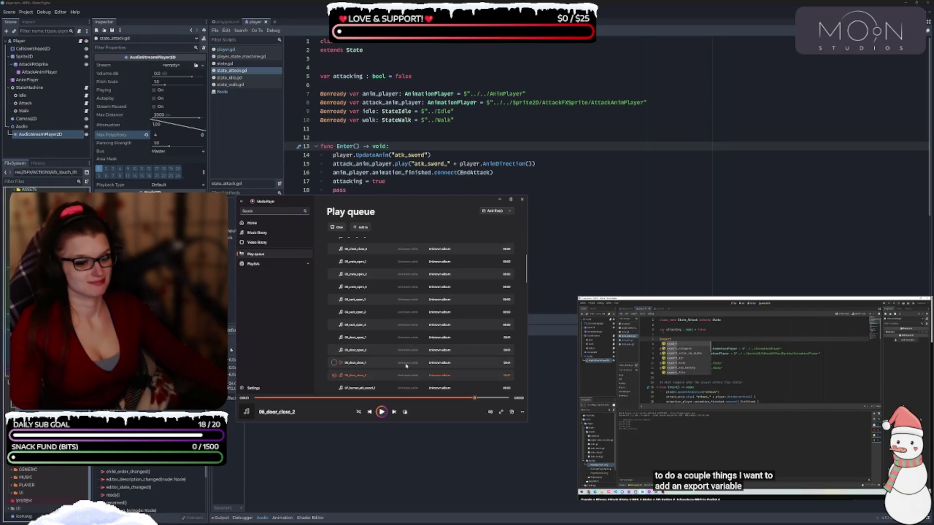
- Scroll to the 07_human_atk_sword tracks and clear PowerRename's old search text
scroll(425, 318, "down", 1)
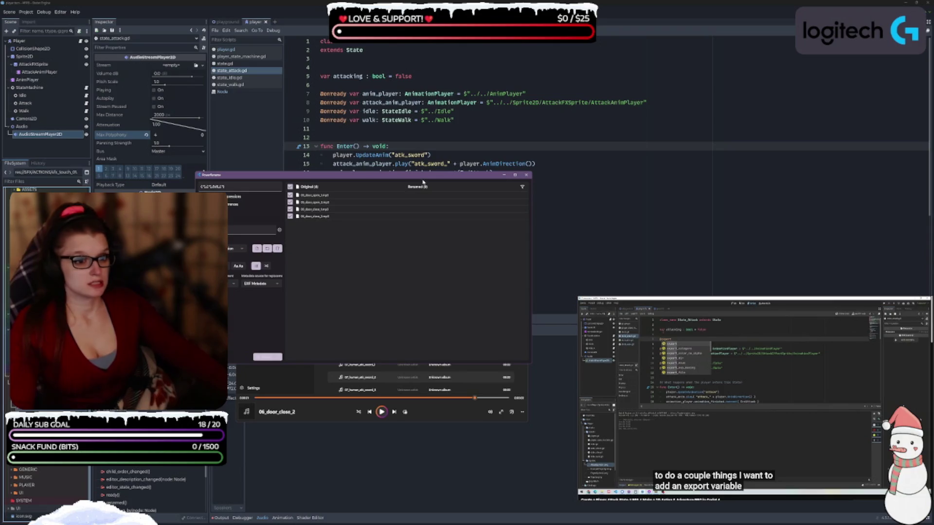
left_click(314, 236)
key("ctrl+a")
key("BackSpace")
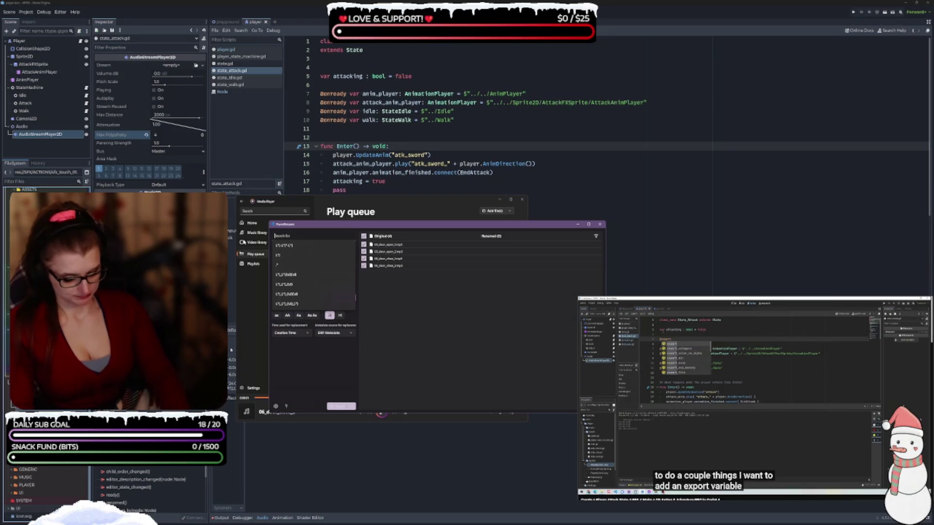
- Enter a \d\d_(human)_(.*)-style search regex matching the three 07_human_atk_sword files
type("\\d\\d_")
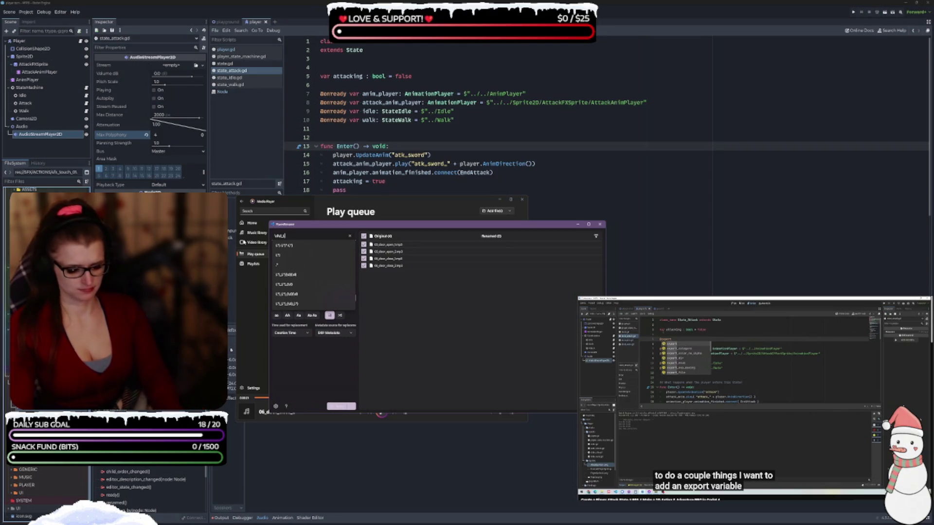
type(".*")
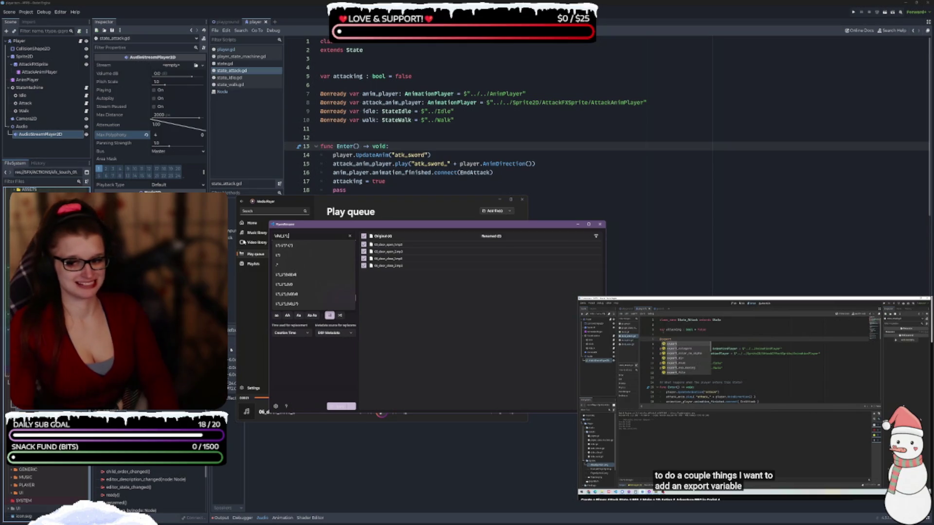
type("w")
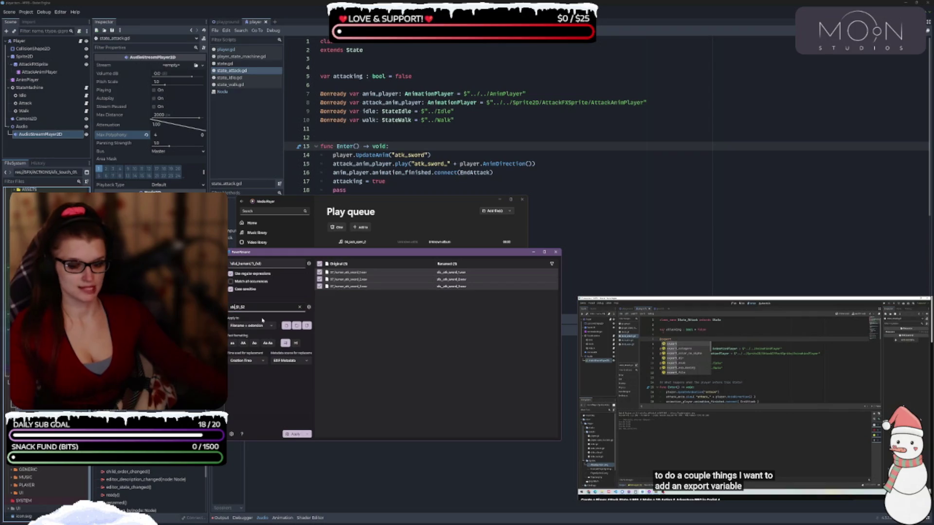
type("p")
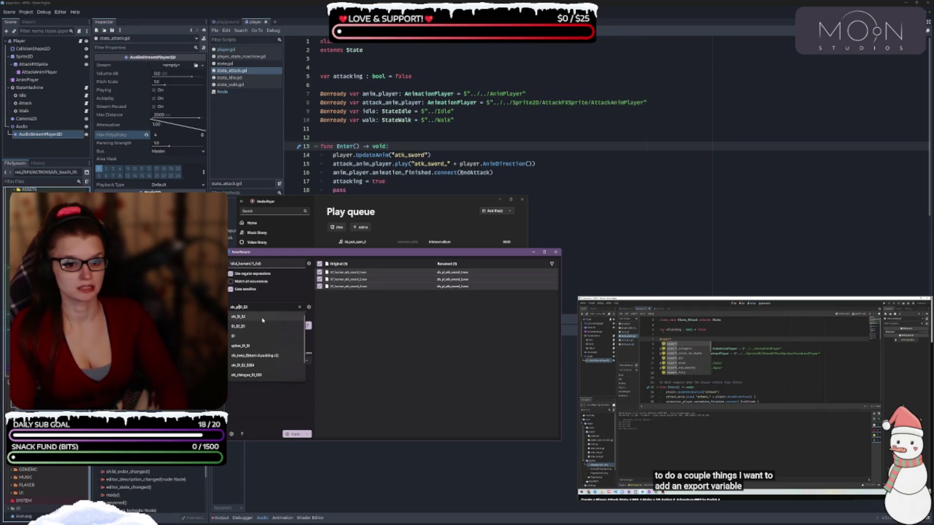
type("ayer")
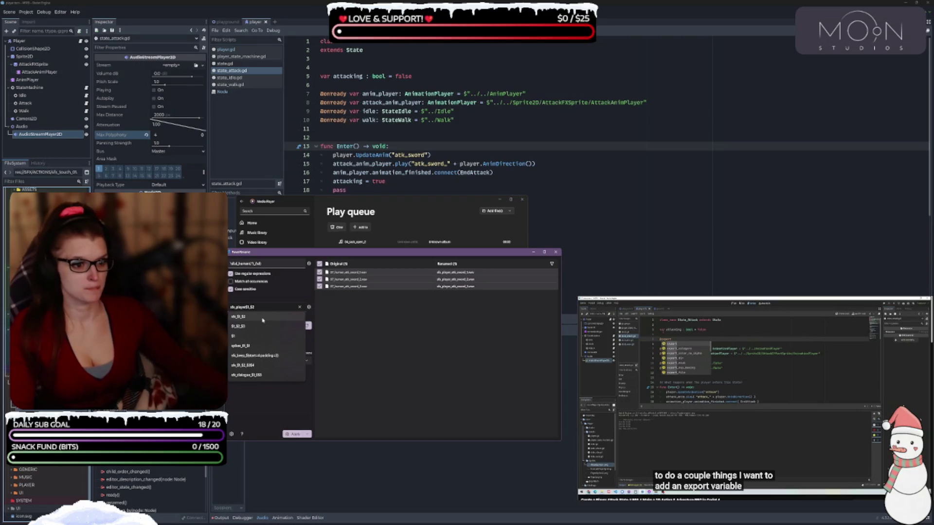
- Edit the Replace with pattern to sfx_player$1_$2 so each sword file keeps its number
left_click(285, 395)
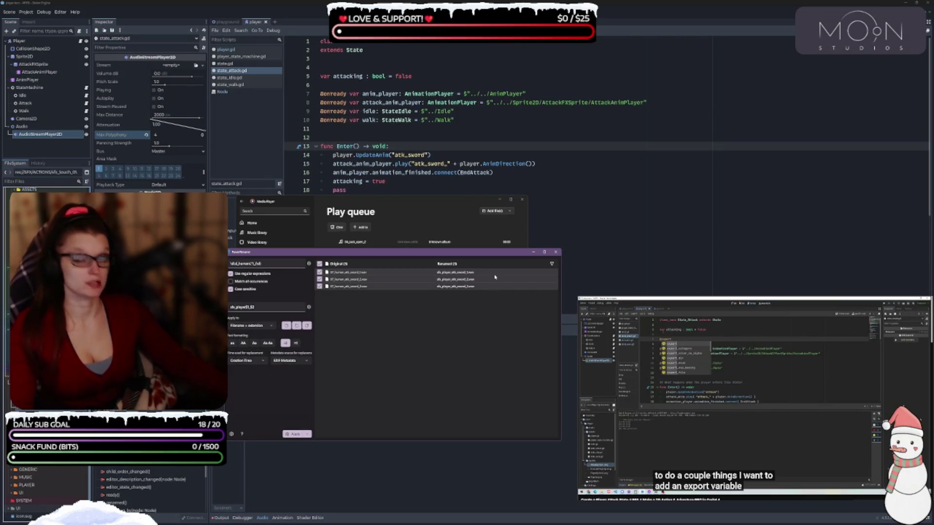
left_click(297, 306)
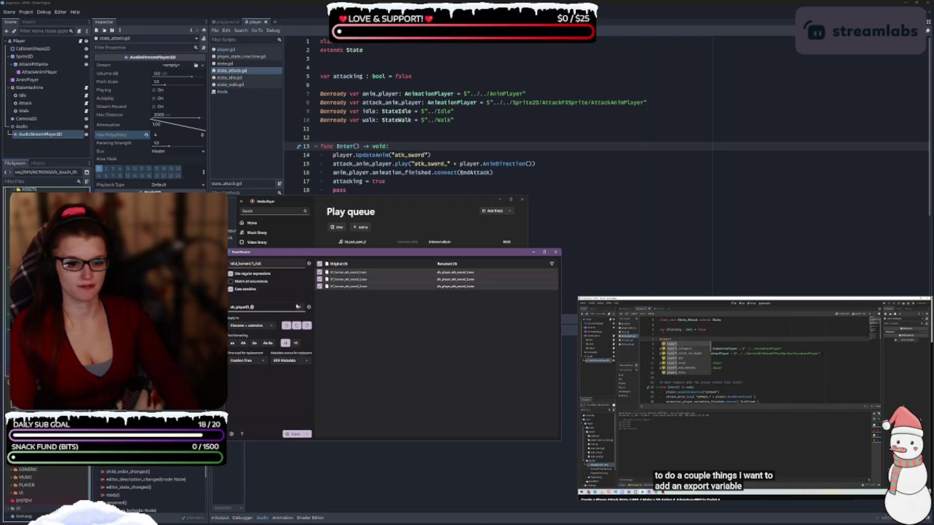
type("2")
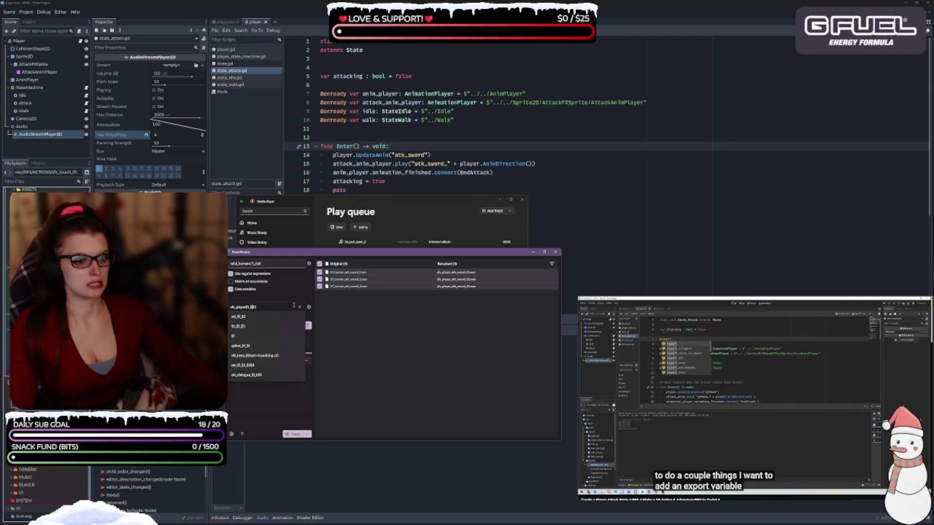
left_click(270, 434)
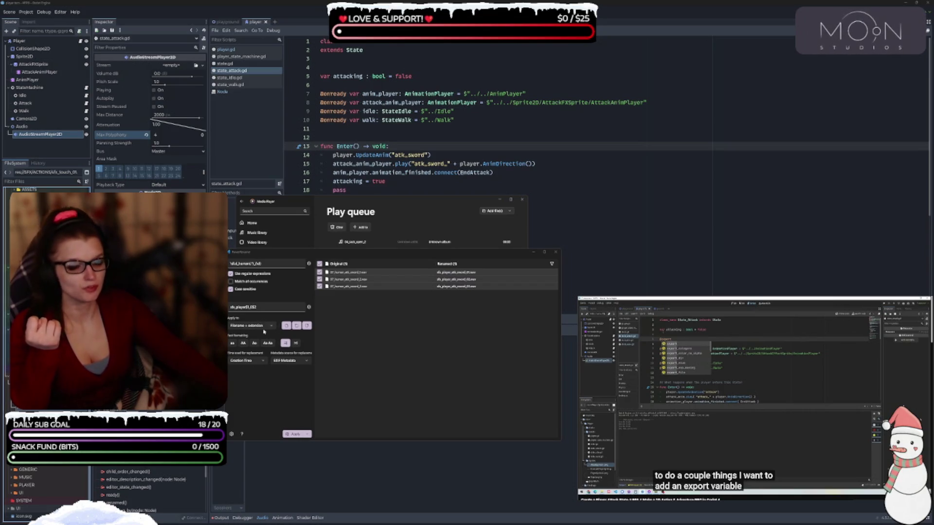
- Remove 'human' from the Search for regex pattern
left_click(255, 307)
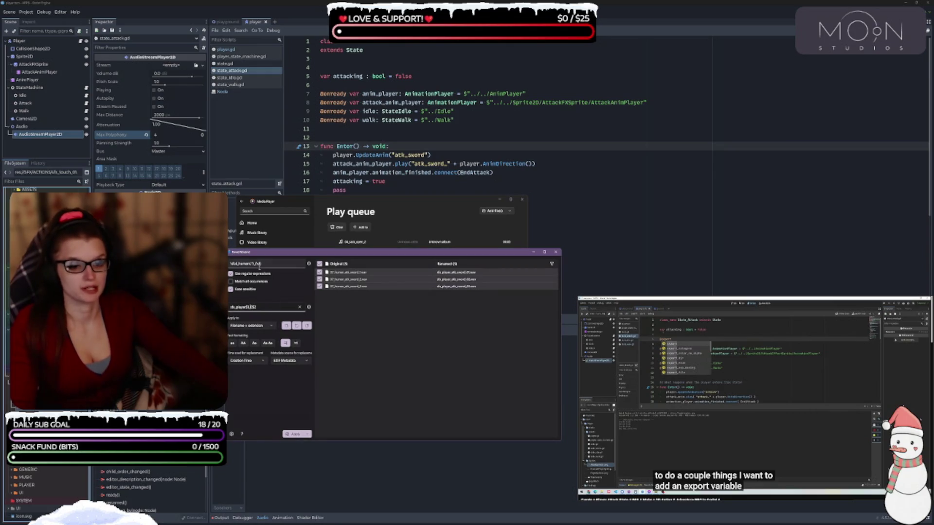
left_click(261, 263)
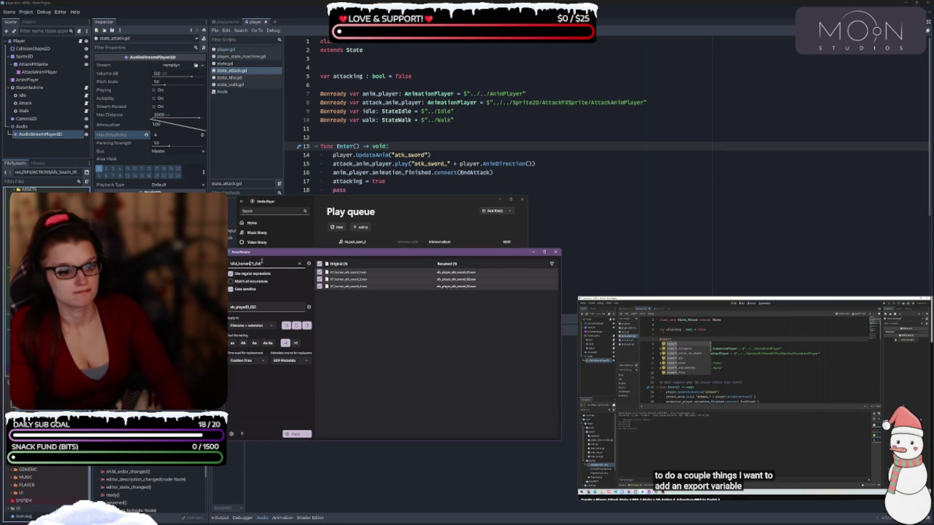
key("BackSpace")
key("BackSpace")
key("BackSpace")
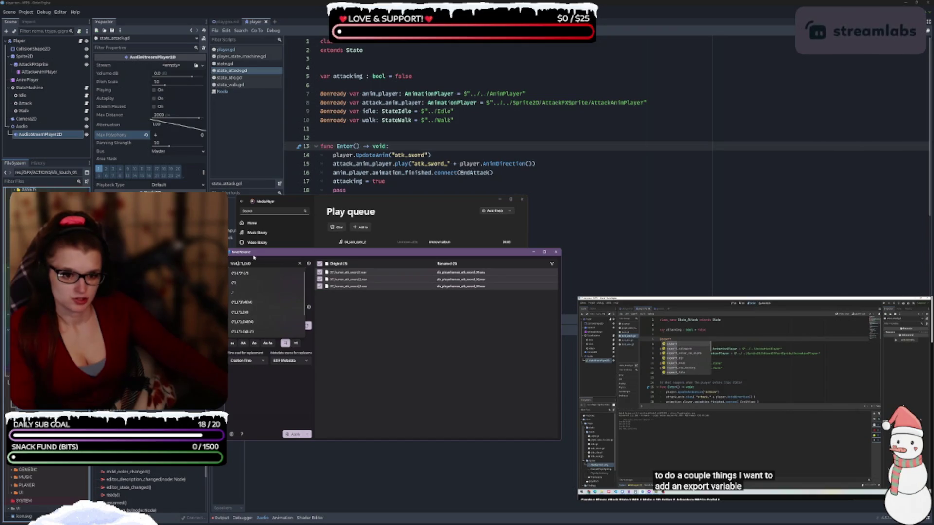
left_click(247, 340)
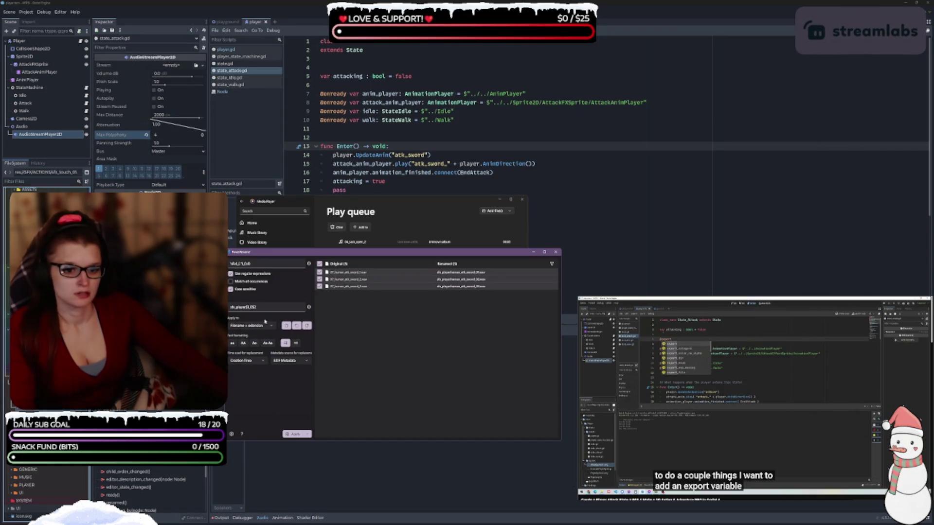
left_click(259, 262)
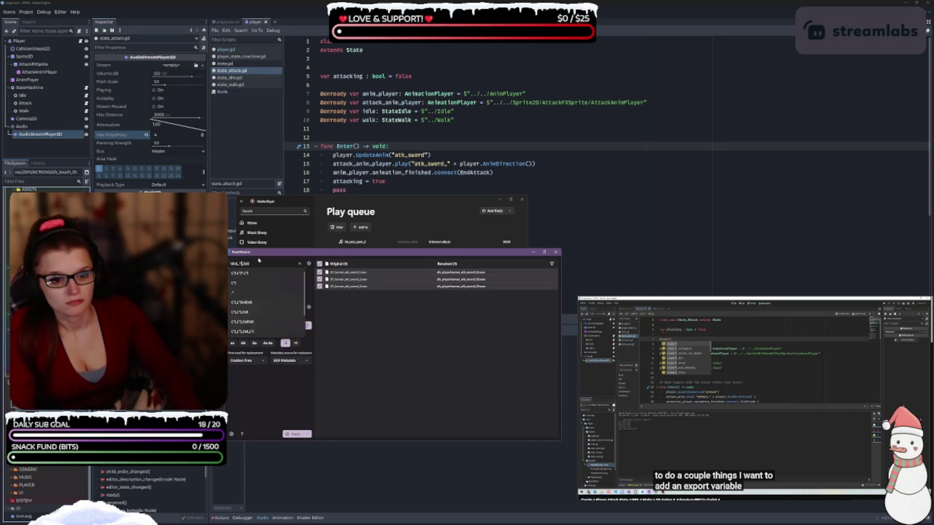
left_click(267, 402)
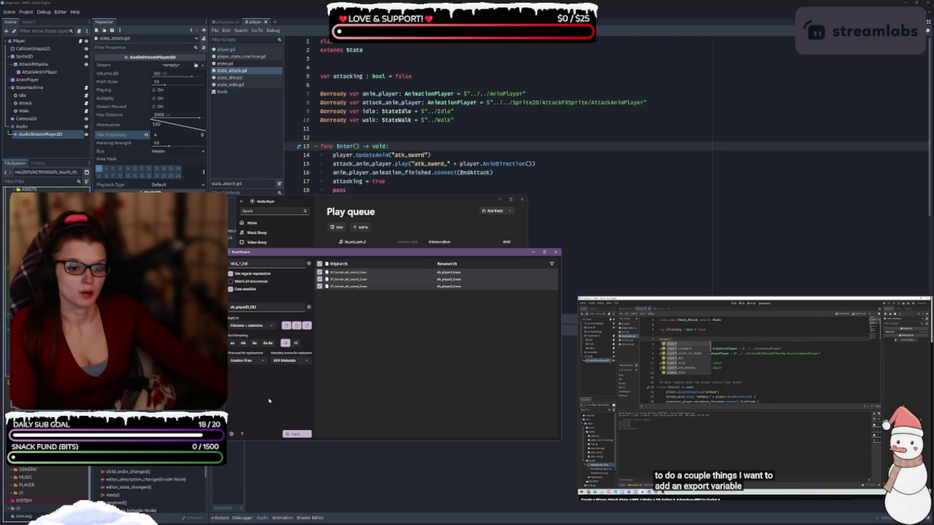
- Extend the replacement name with '_sword_attack_' followed by a trailing 1
left_click(245, 307)
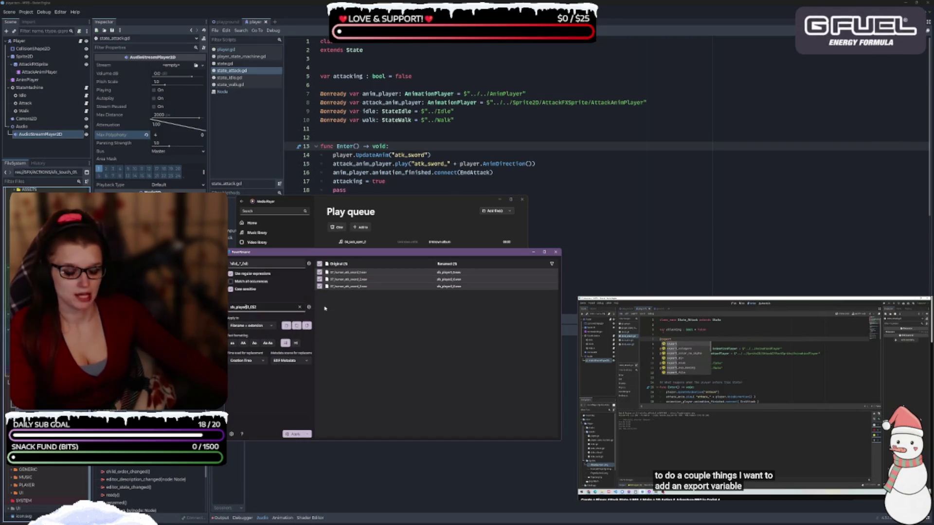
type("_")
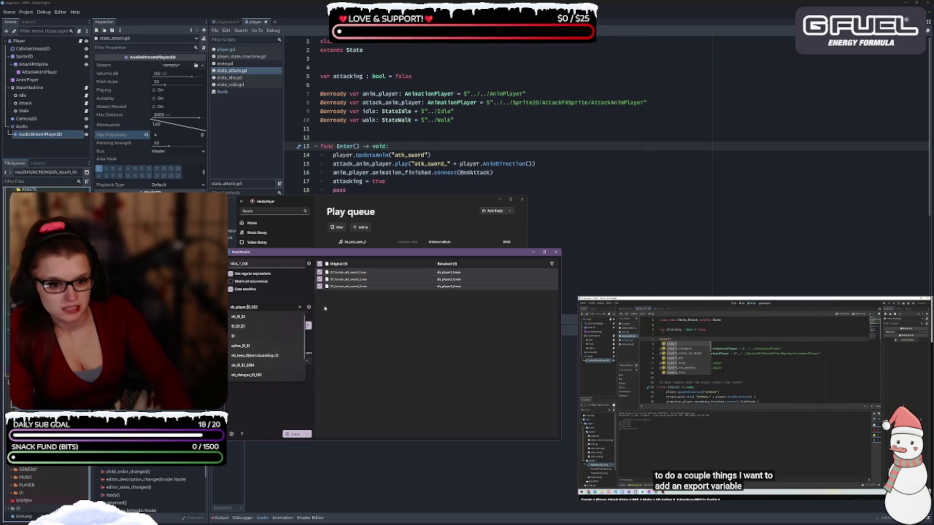
type("sword")
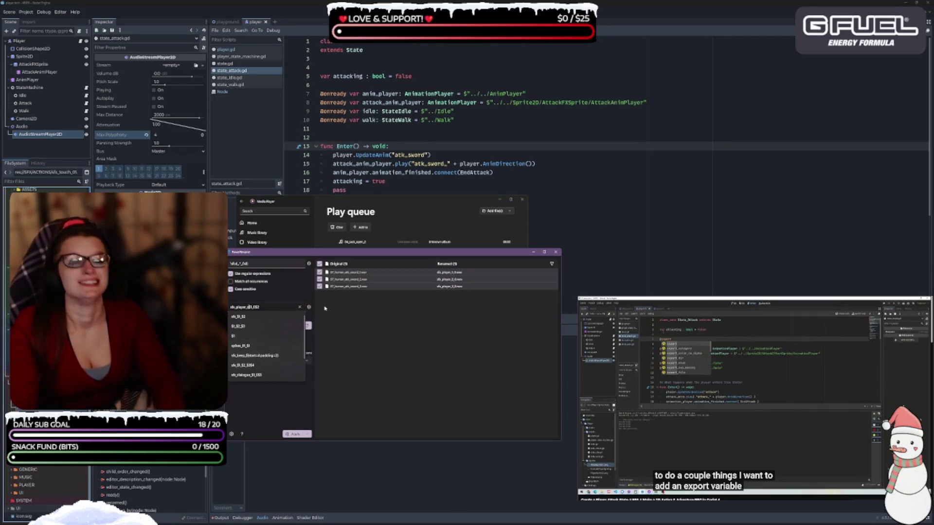
type("_attack")
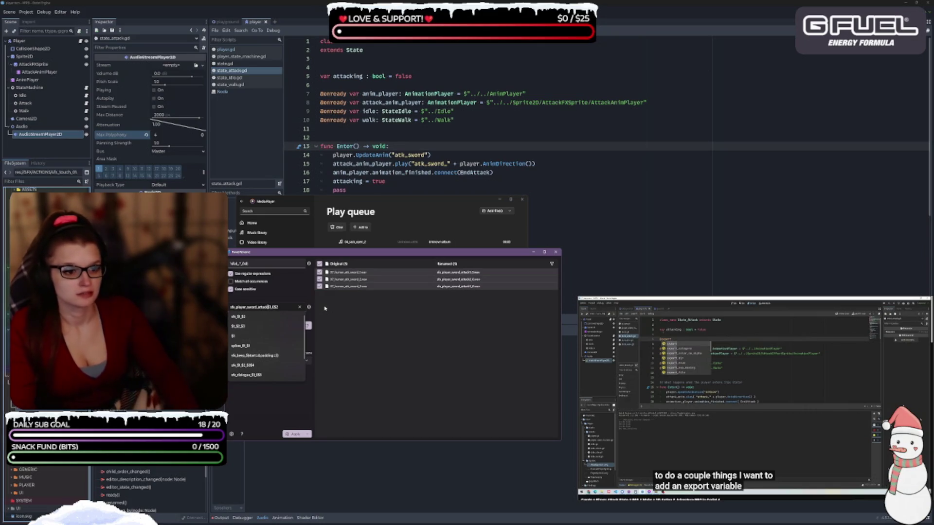
type("_")
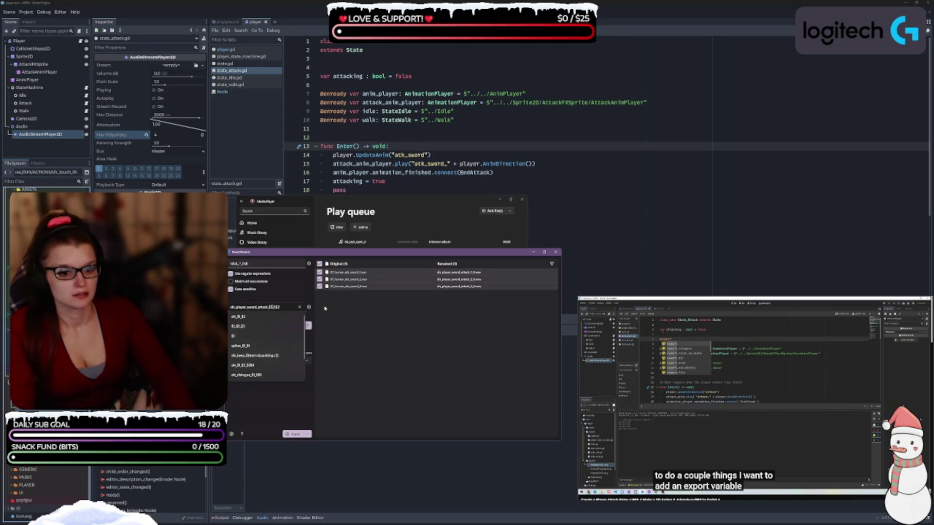
key("BackSpace")
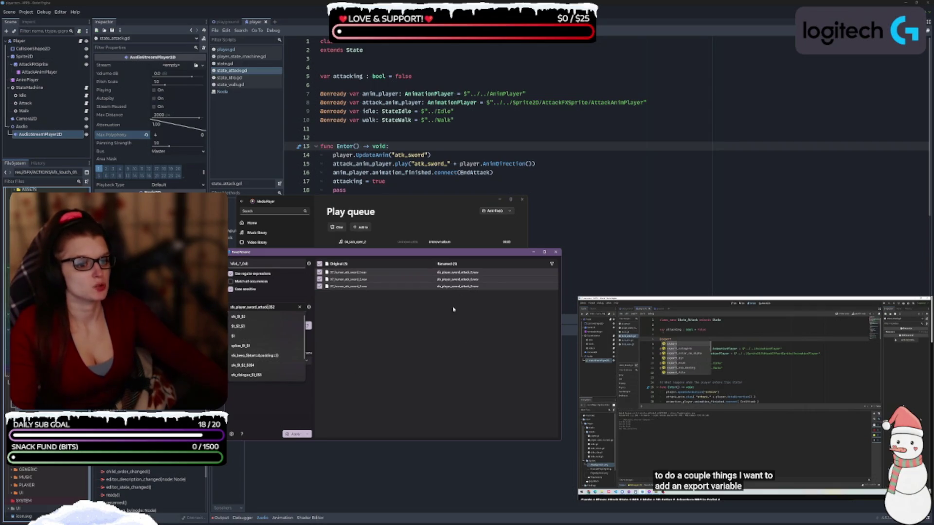
left_click(287, 306)
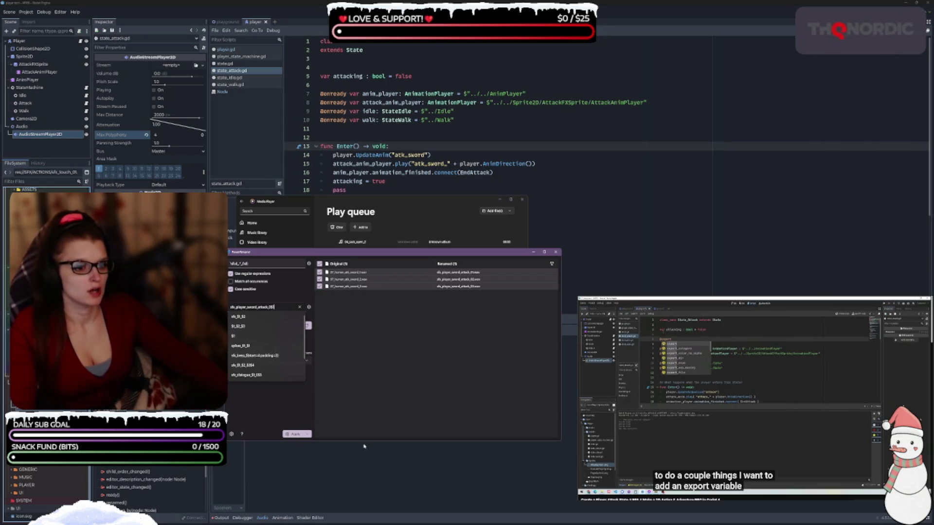
type("1")
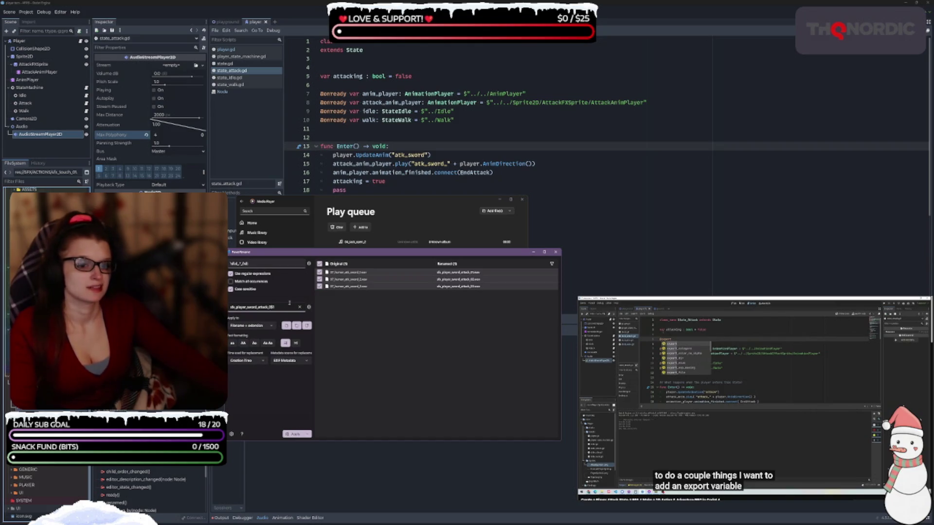
- Capture the trailing digit in the search regex and number replacements with $1 and start=2
left_click(262, 264)
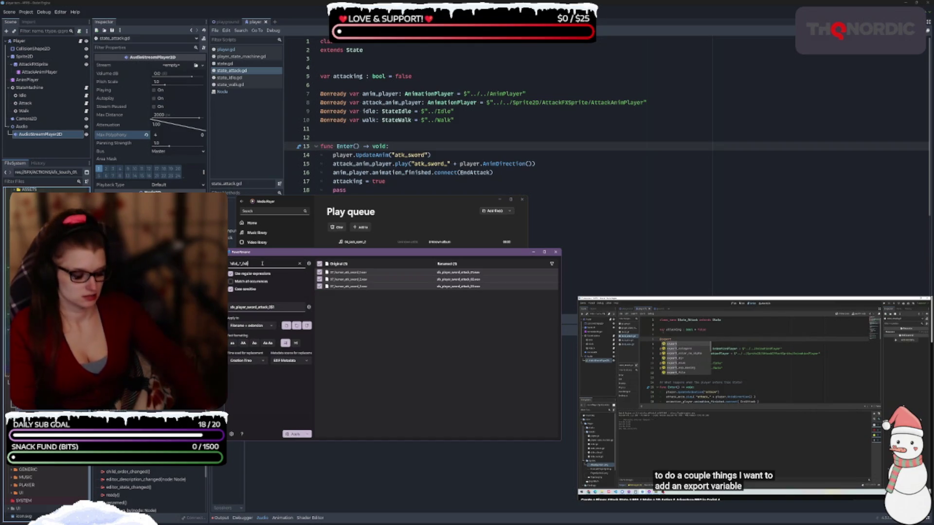
key("BackSpace")
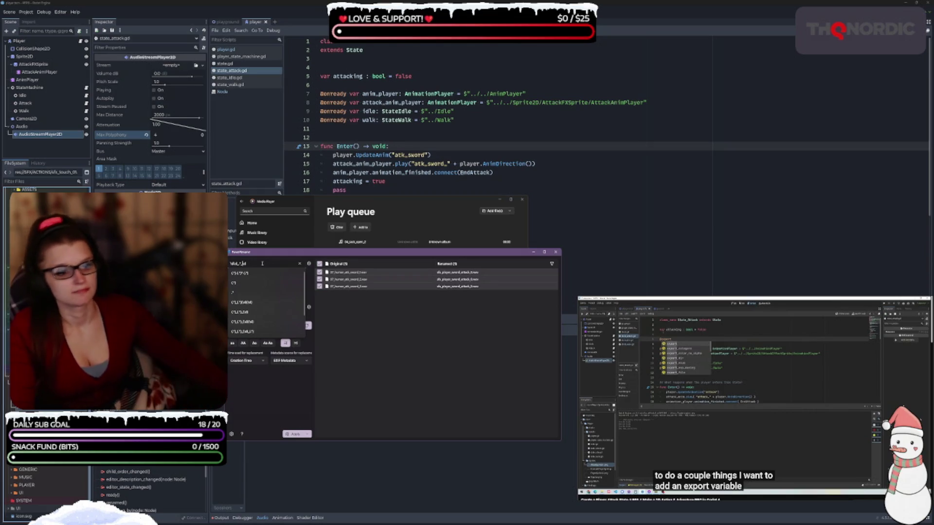
left_click(267, 265)
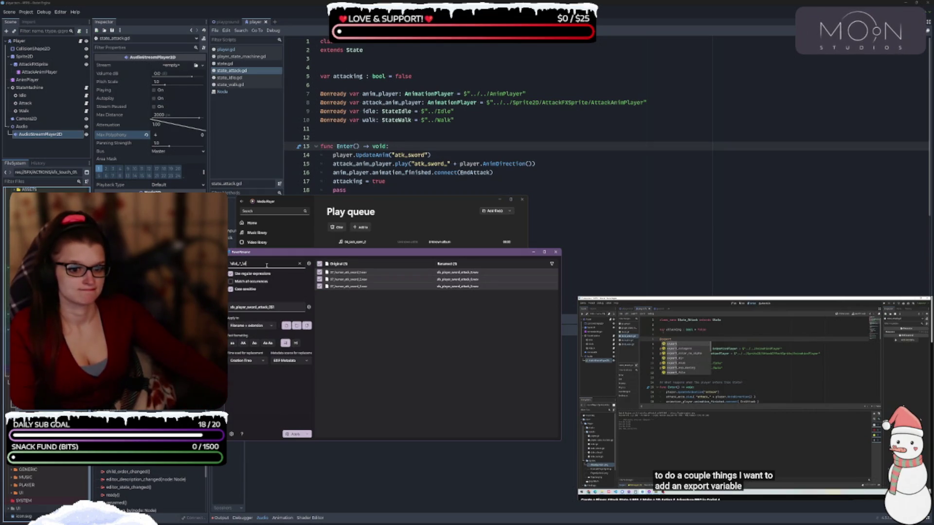
key("BackSpace")
key("BackSpace")
type("(")
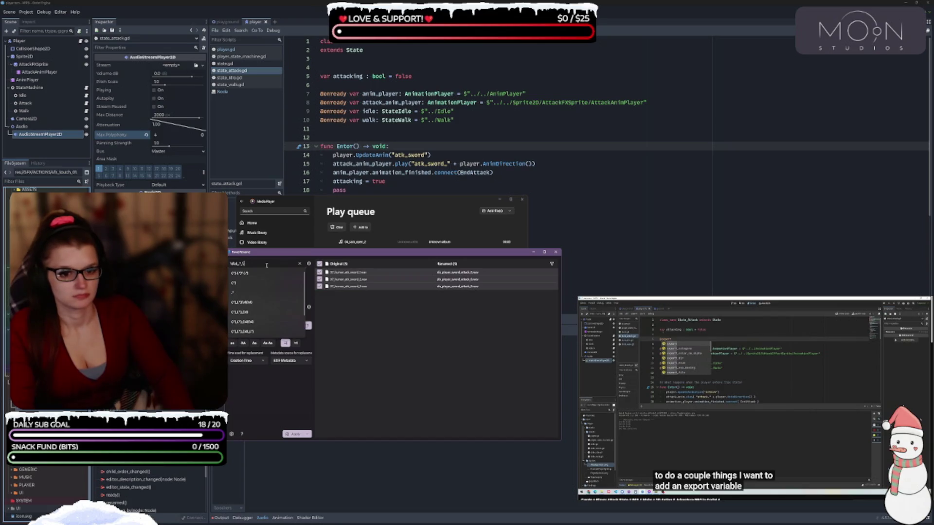
type(")")
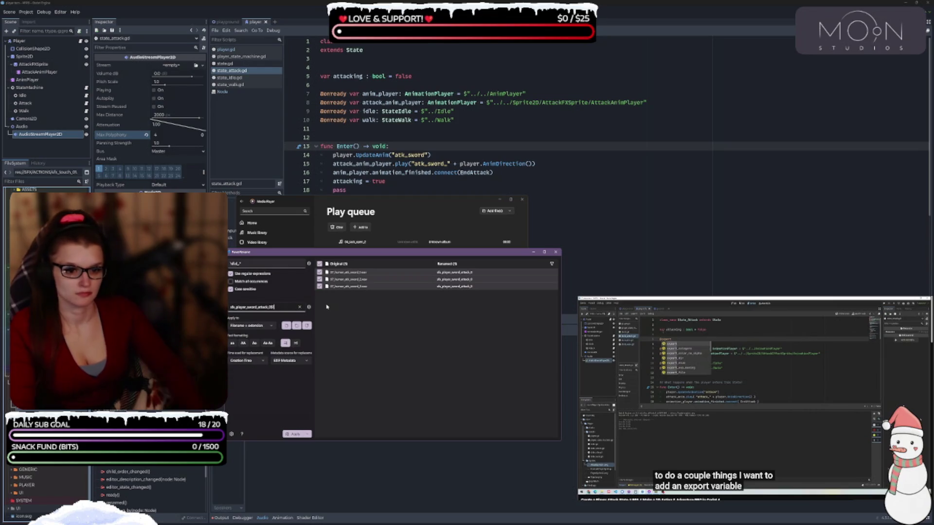
left_click(272, 307)
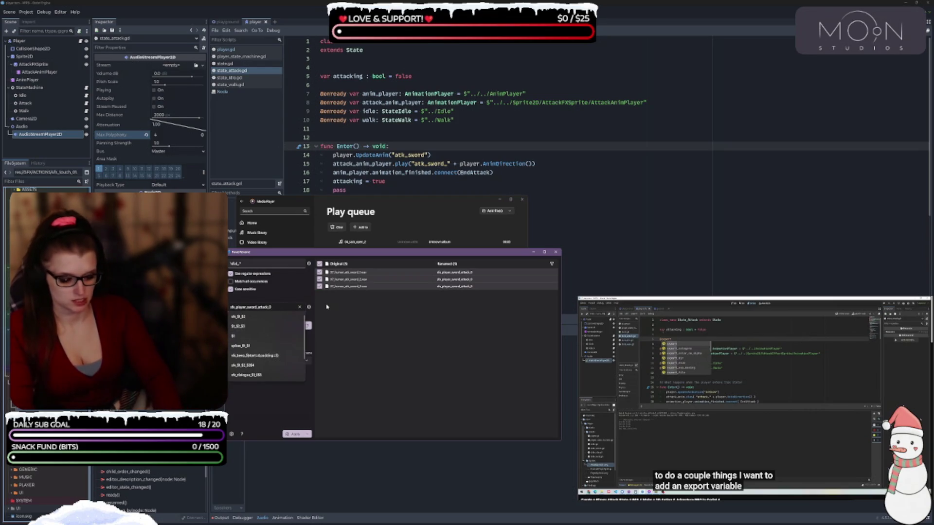
type("$1")
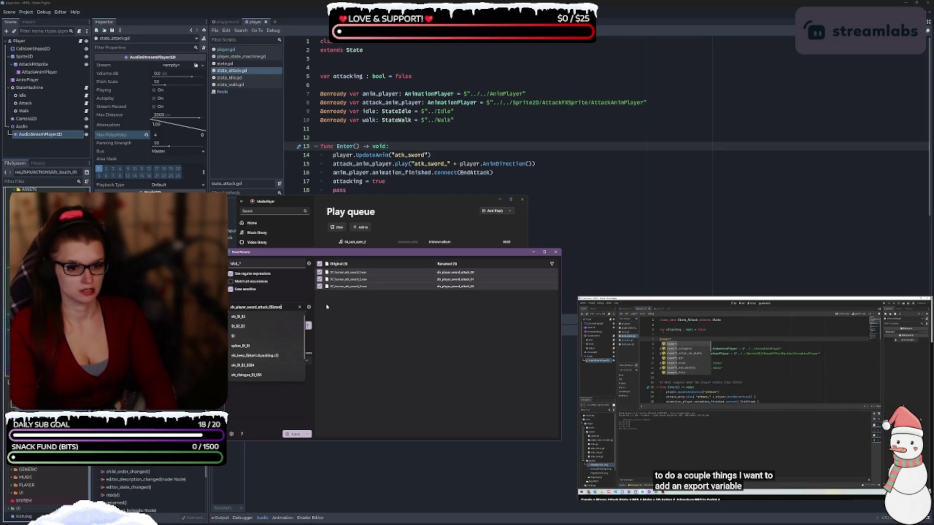
type("=")
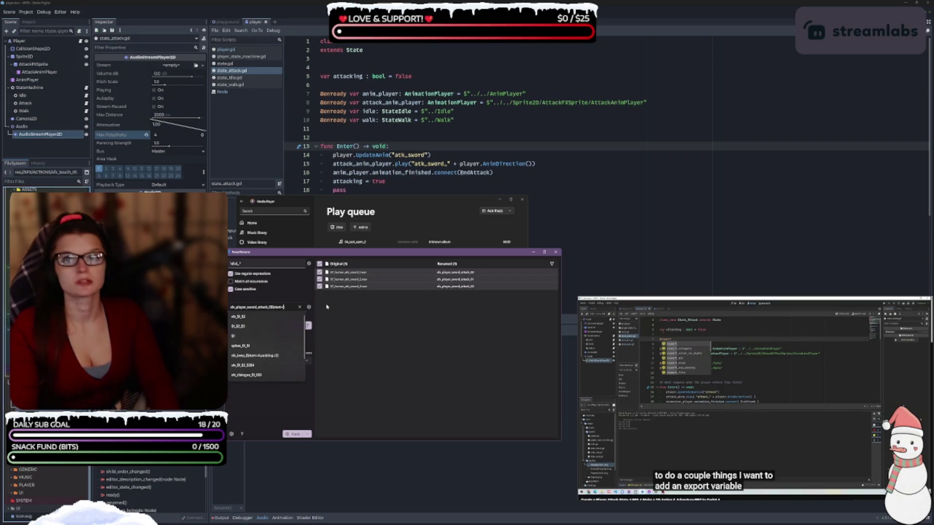
type("2")
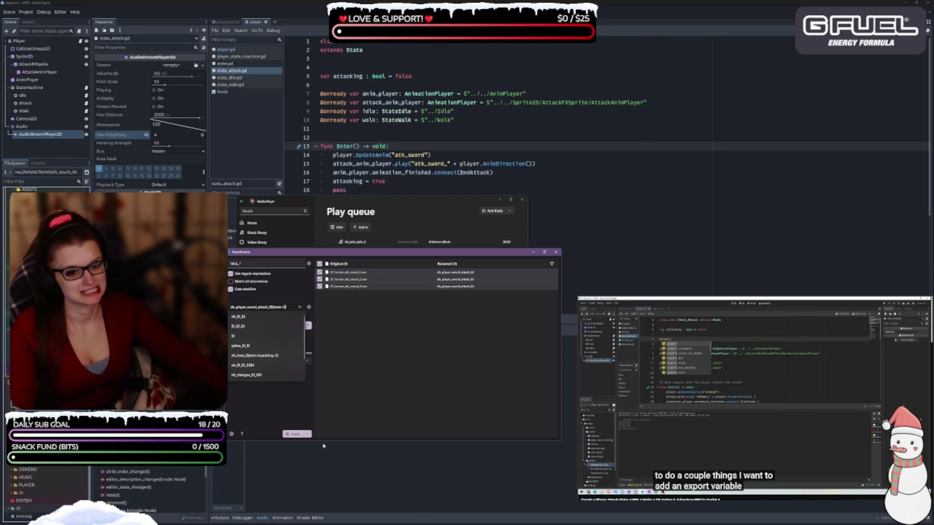
- Apply the rename to the three sword files and close PowerRename
left_click(295, 434)
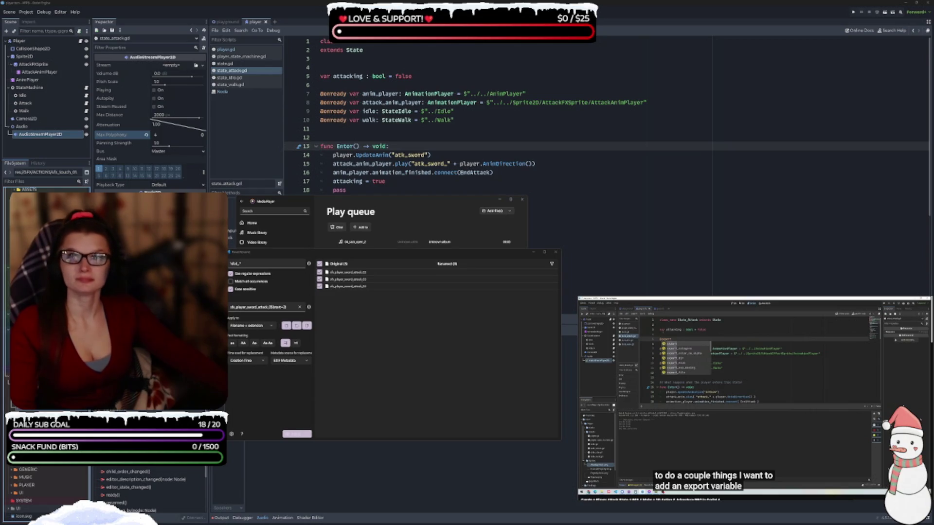
left_click(556, 251)
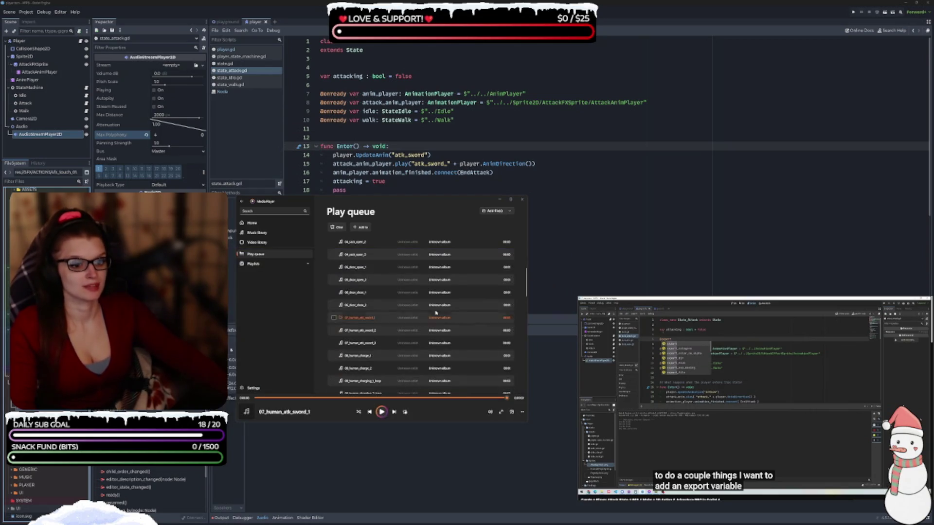
- Play 07_human_atk_sword_1, skip through the sword and charge sounds, and pause on 09_human_charging_2_loop
scroll(435, 313, "down", 2)
left_click(381, 412)
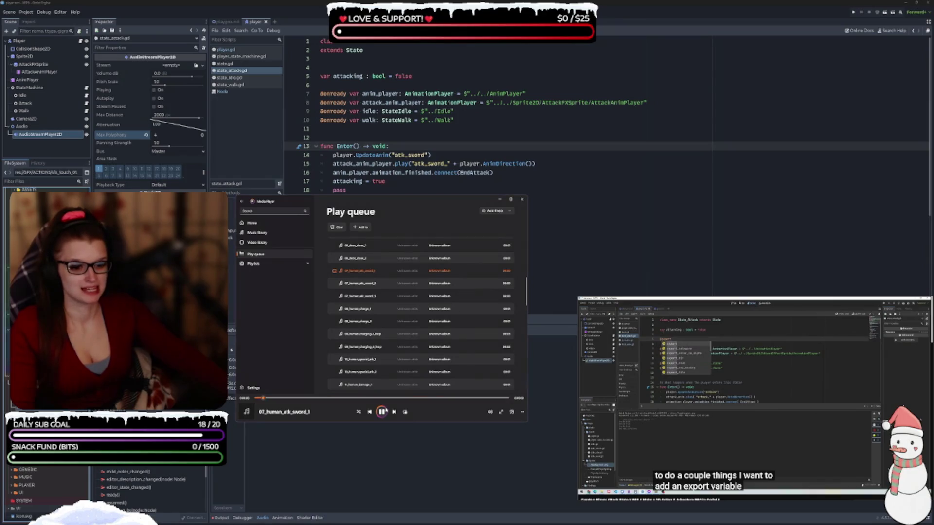
left_click(393, 412)
left_click(393, 412)
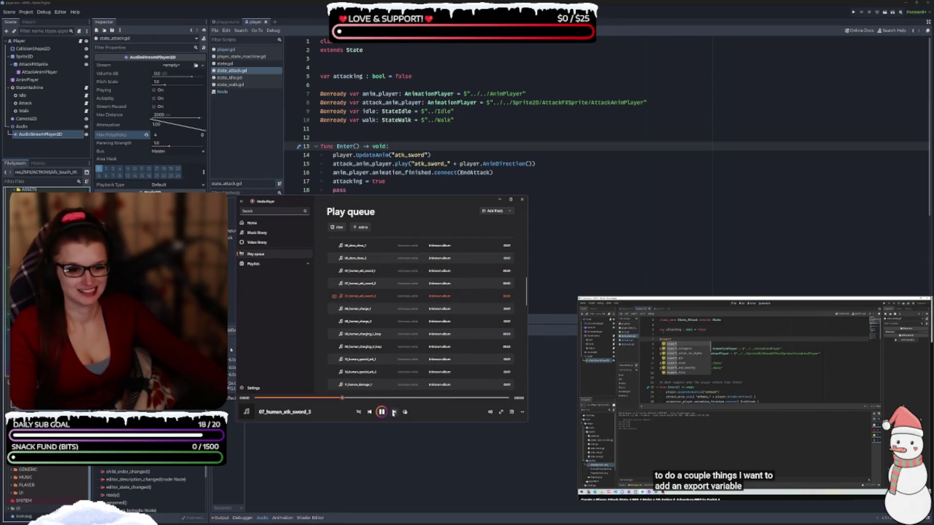
left_click(393, 412)
left_click(394, 412)
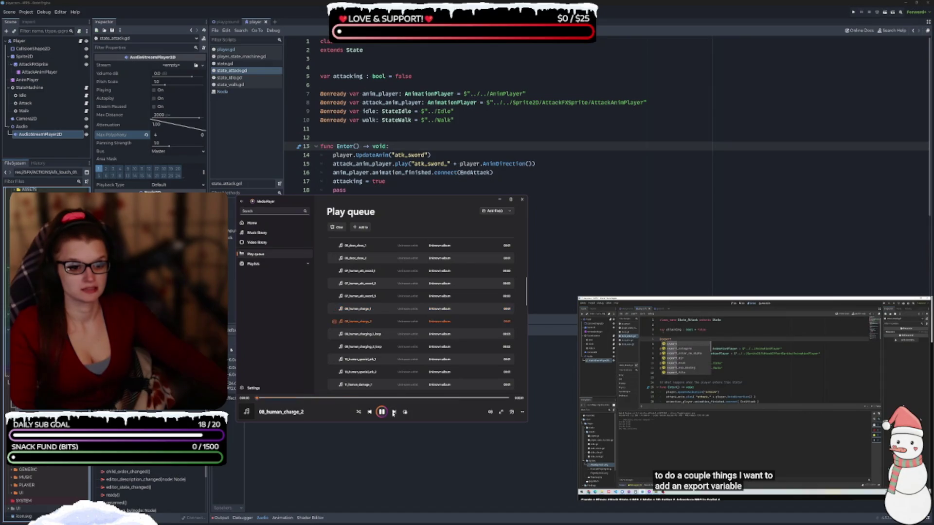
left_click(394, 412)
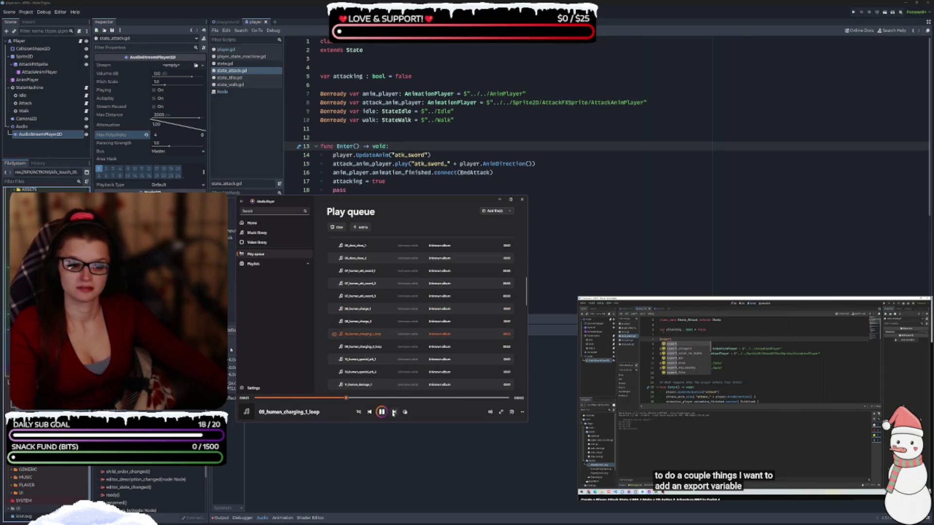
left_click(394, 412)
left_click(381, 414)
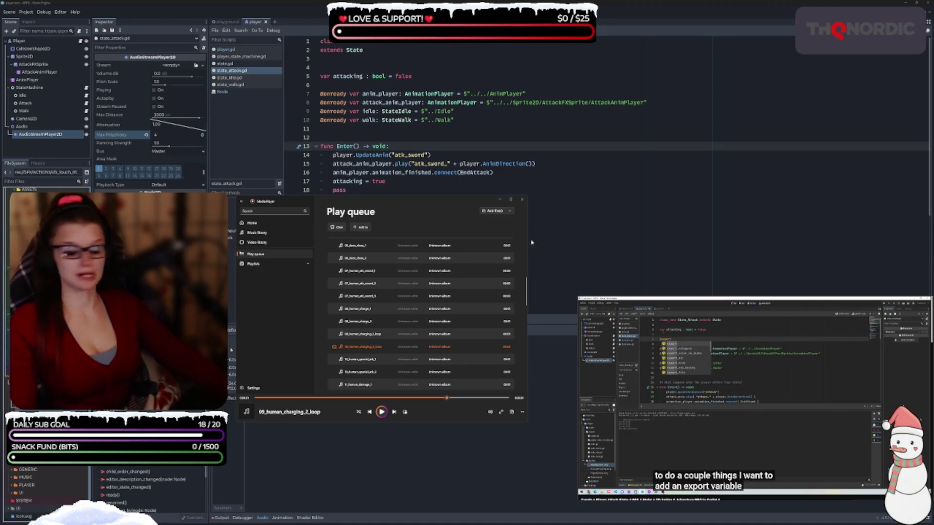
scroll(413, 323, "down", 3)
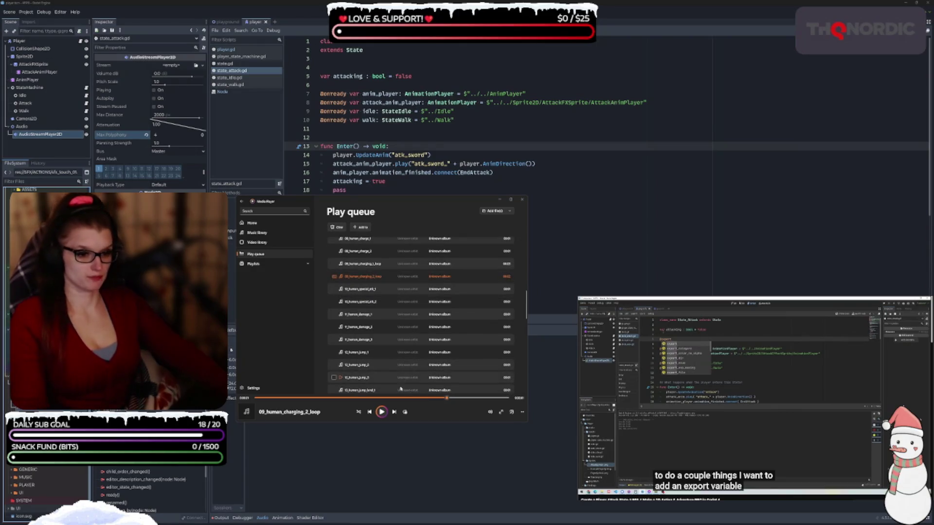
- Play the queue and skip through the human damage sounds up to 12_human_jump_3
left_click(383, 412)
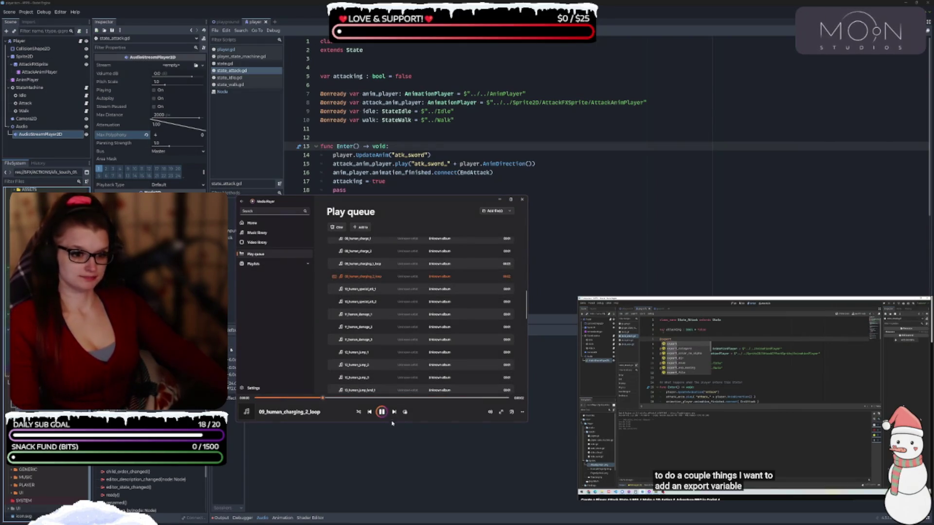
left_click(394, 411)
left_click(394, 411)
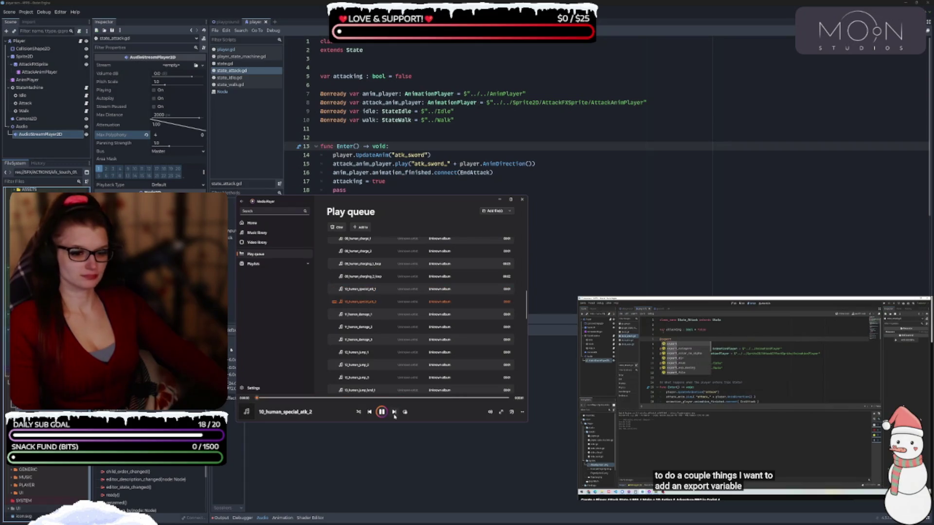
left_click(394, 412)
left_click(394, 412)
left_click(393, 411)
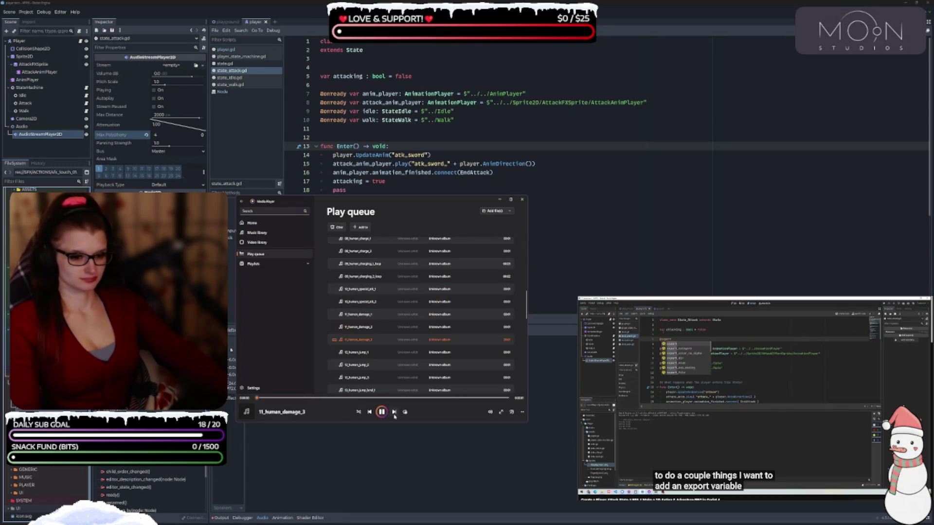
left_click(394, 412)
left_click(394, 412)
left_click(393, 412)
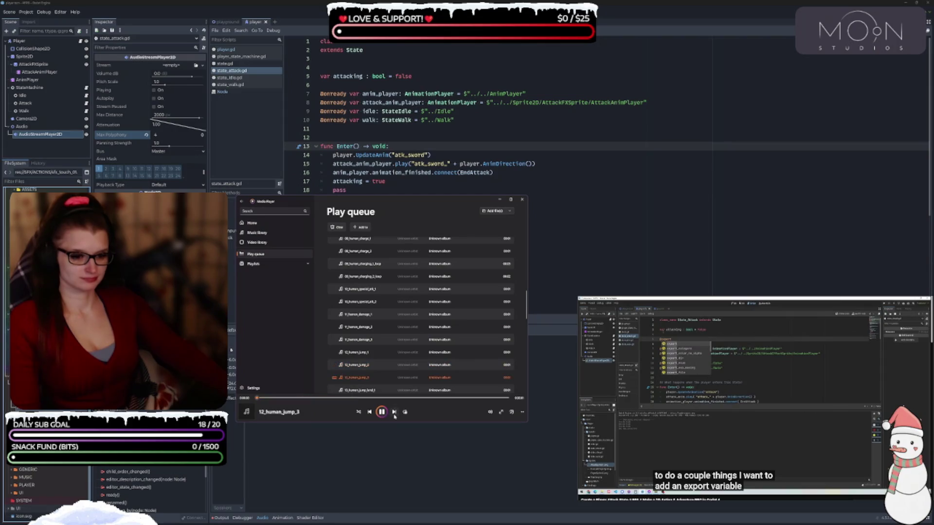
- Skip through the jump-land, death, dash and walk sounds to 17_orc_atk_sword_2
scroll(407, 356, "down", 3)
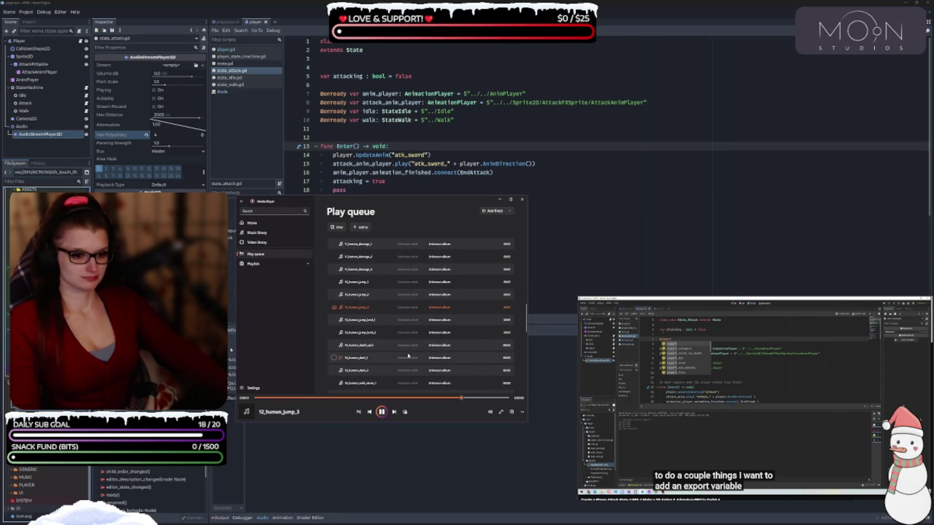
left_click(394, 412)
left_click(394, 412)
left_click(394, 412)
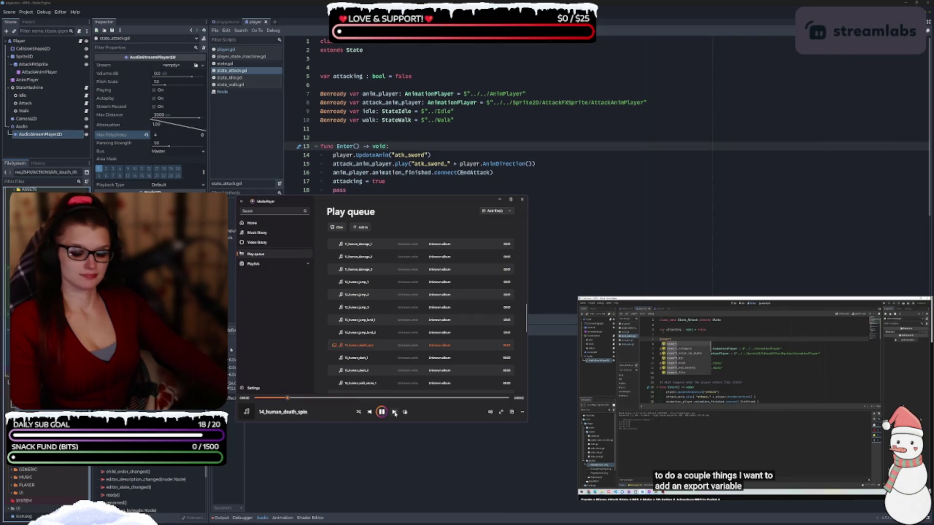
left_click(394, 412)
left_click(369, 412)
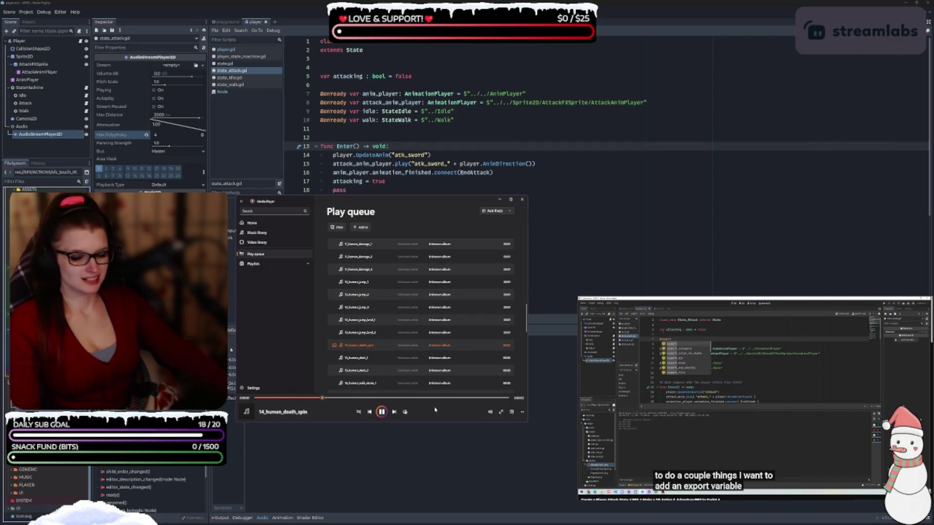
scroll(370, 308, "down", 2)
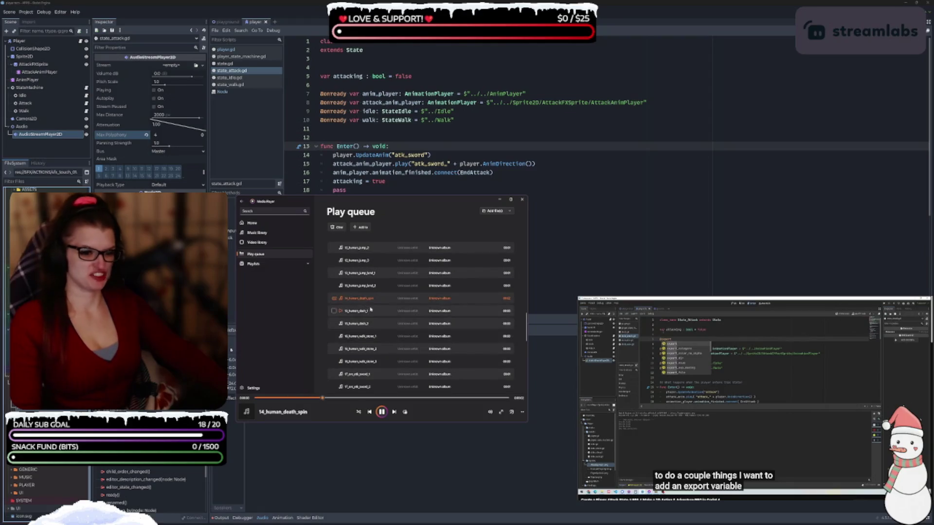
left_click(394, 412)
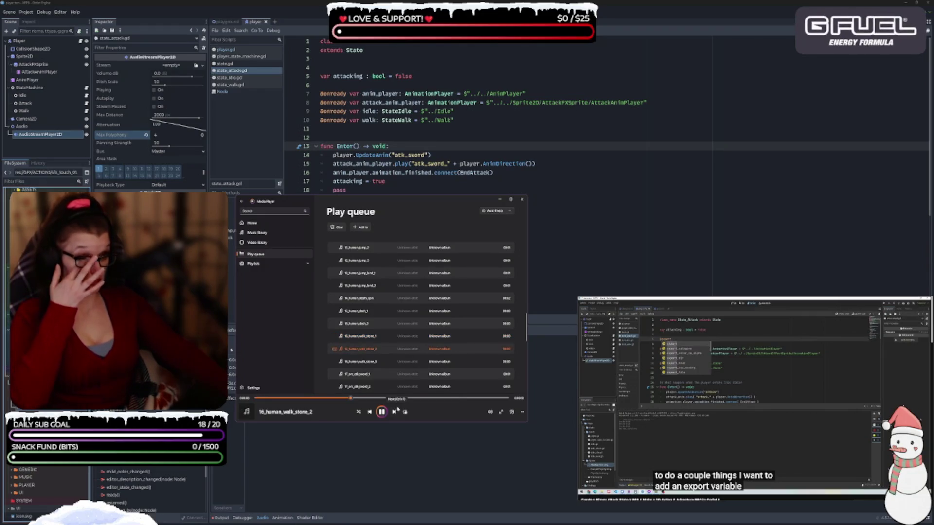
left_click(395, 411)
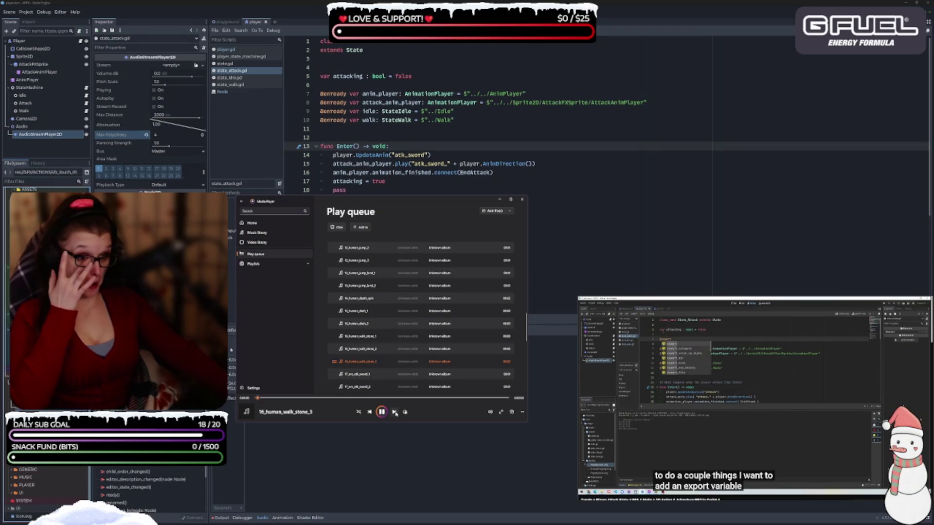
left_click(395, 411)
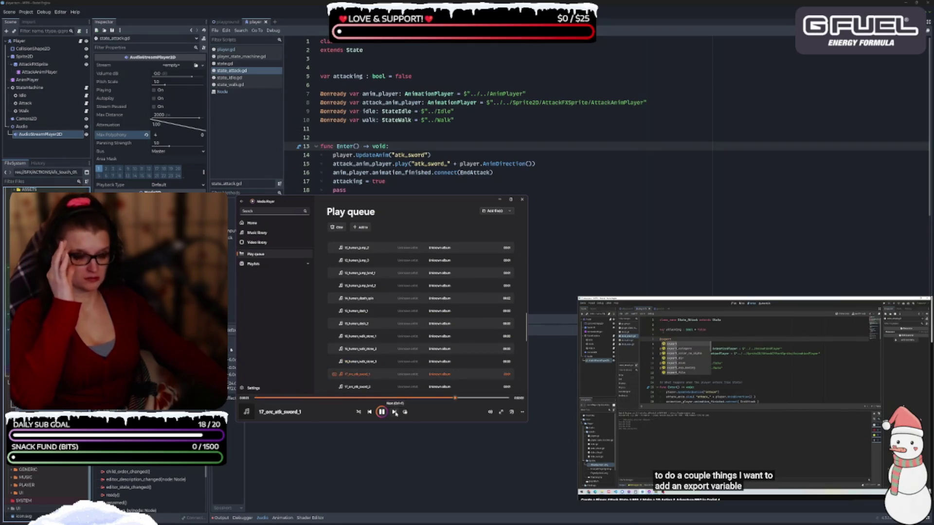
left_click(395, 411)
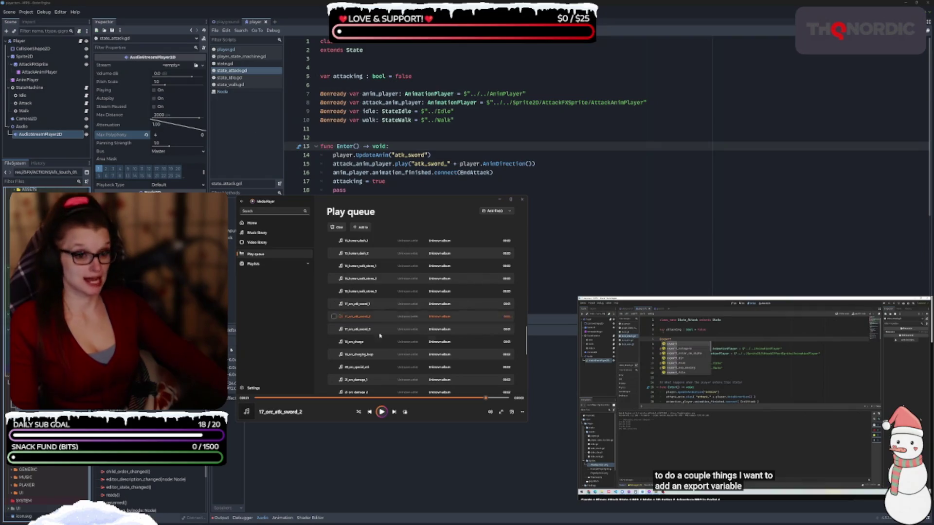
- Replay 17_orc_atk_sword_1 from the play queue
double_click(344, 303)
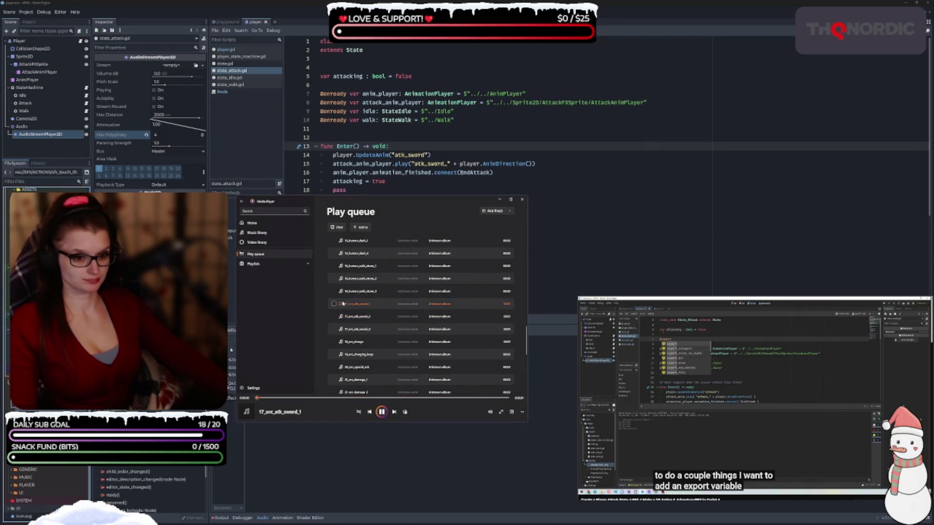
- Skip through the queue from 17_orc_atk_sword_2 past the orc charge, special attack, damage and jump sounds
scroll(433, 313, "down", 1)
left_click(395, 412)
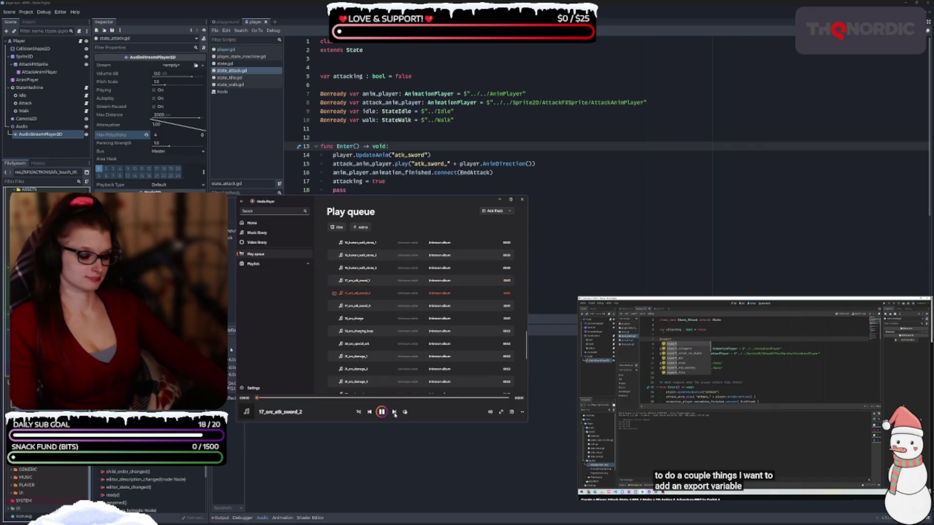
left_click(394, 412)
left_click(394, 412)
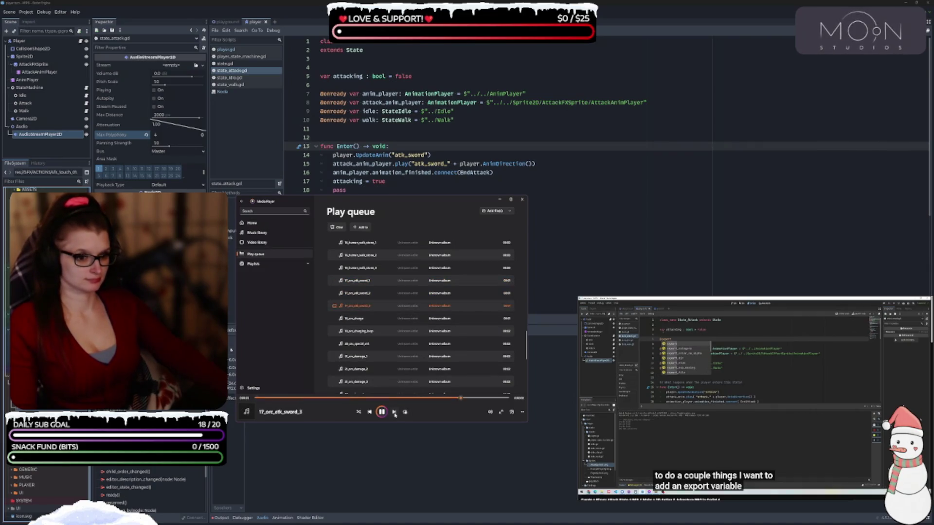
left_click(394, 412)
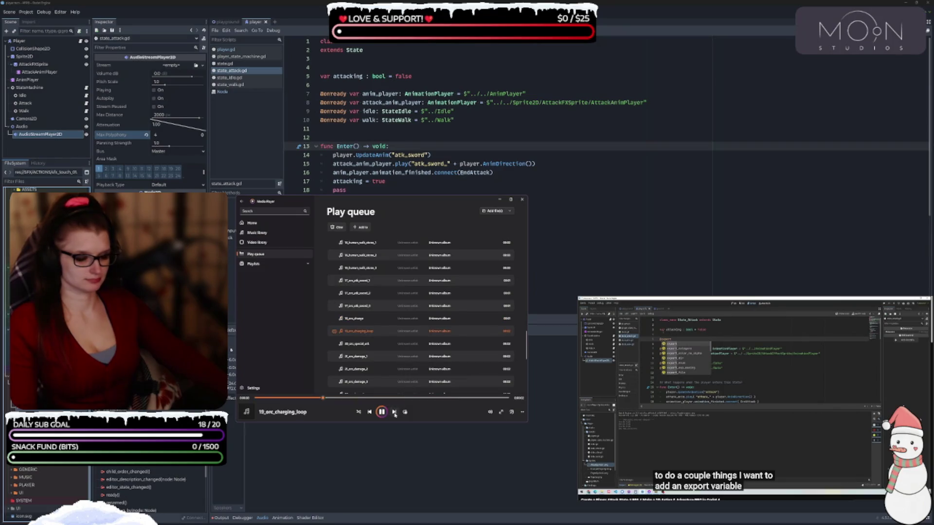
left_click(395, 412)
left_click(394, 411)
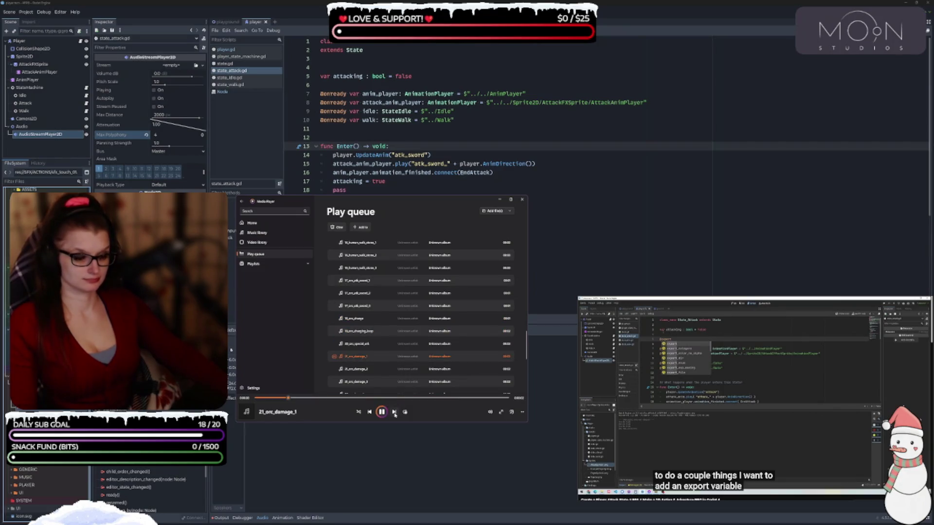
left_click(395, 412)
left_click(394, 412)
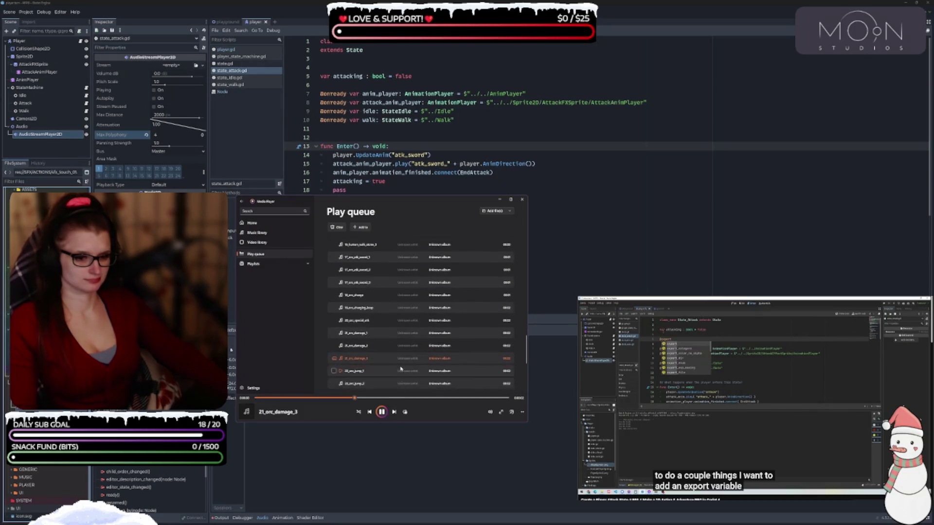
left_click(394, 412)
left_click(394, 412)
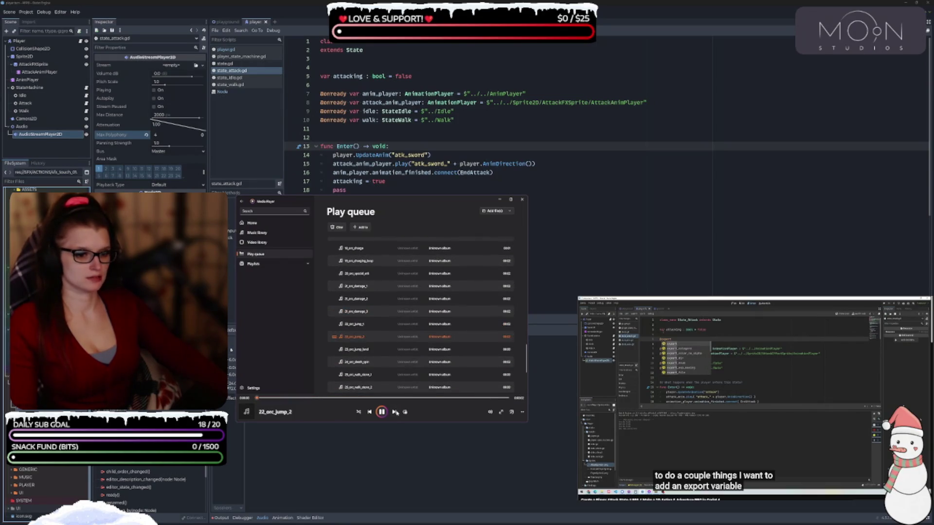
left_click(394, 411)
- Continue skipping past 24_orc_death_spin and 25_orc_walk_stone to audition the sword hit and sword miss sounds
left_click(395, 412)
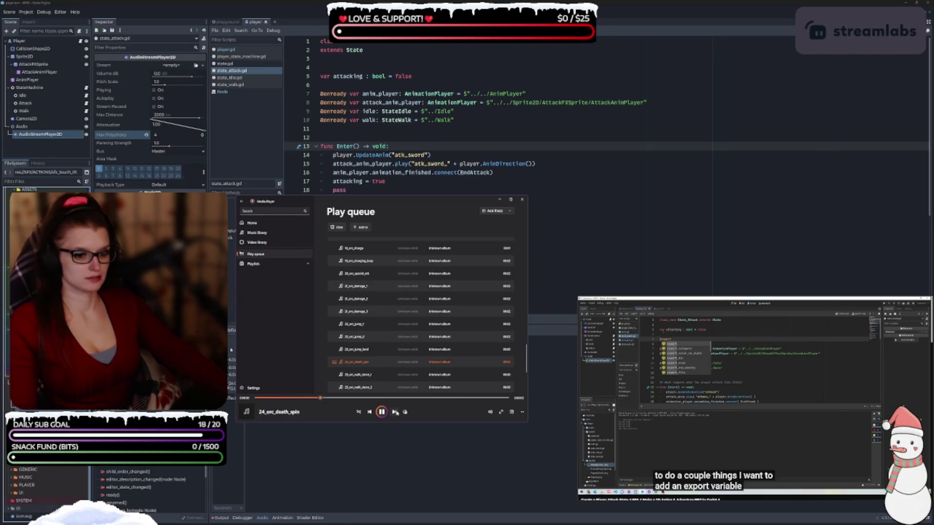
left_click(394, 411)
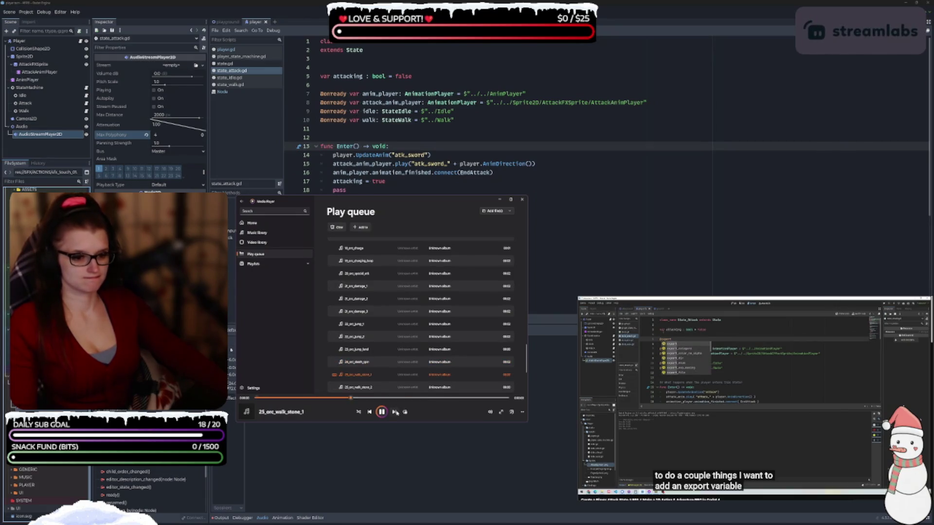
left_click(395, 412)
left_click(394, 412)
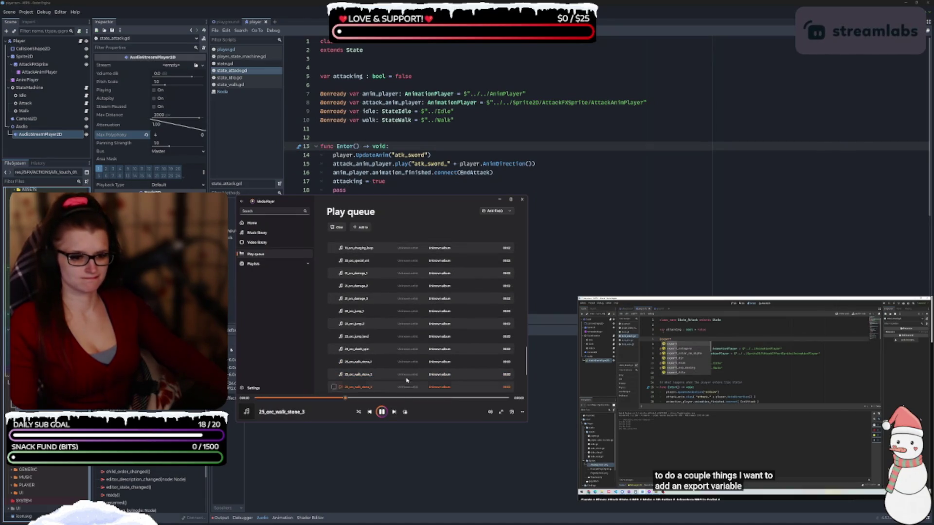
left_click(394, 412)
left_click(394, 412)
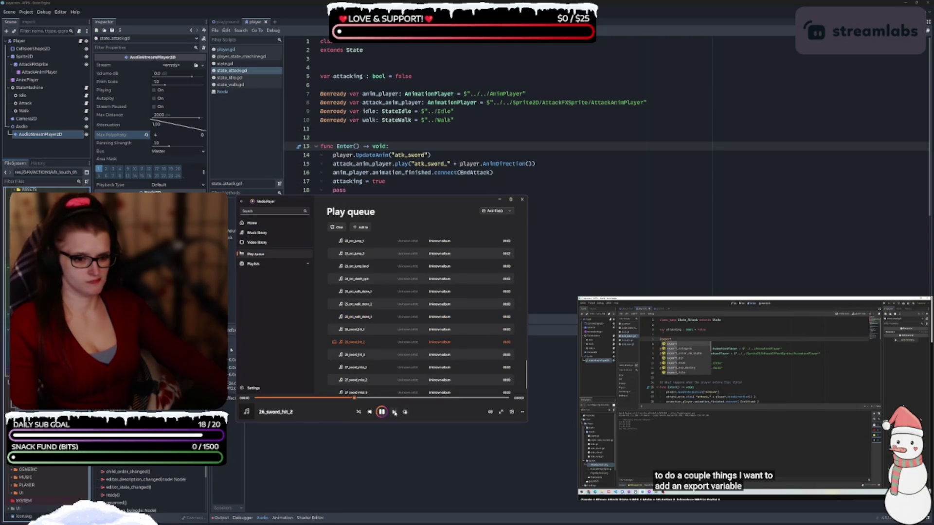
left_click(394, 412)
left_click(394, 412)
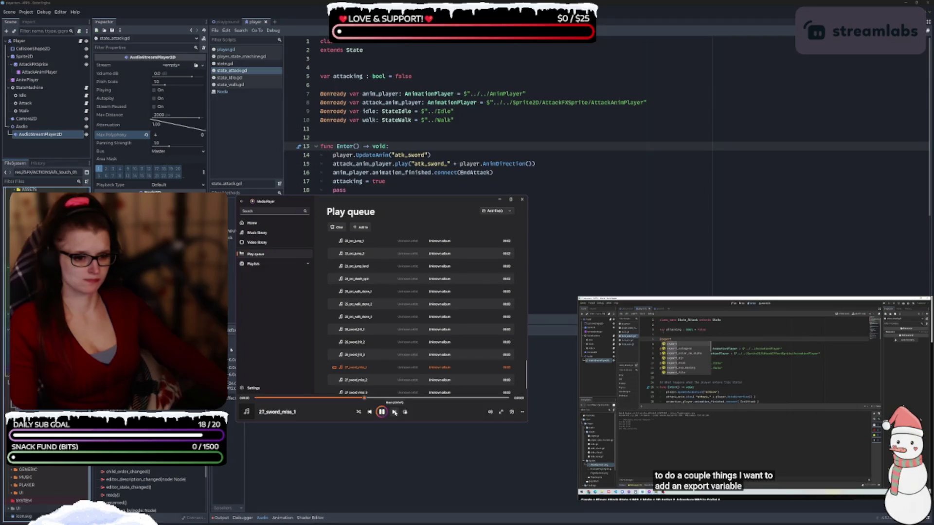
left_click(394, 412)
left_click(395, 411)
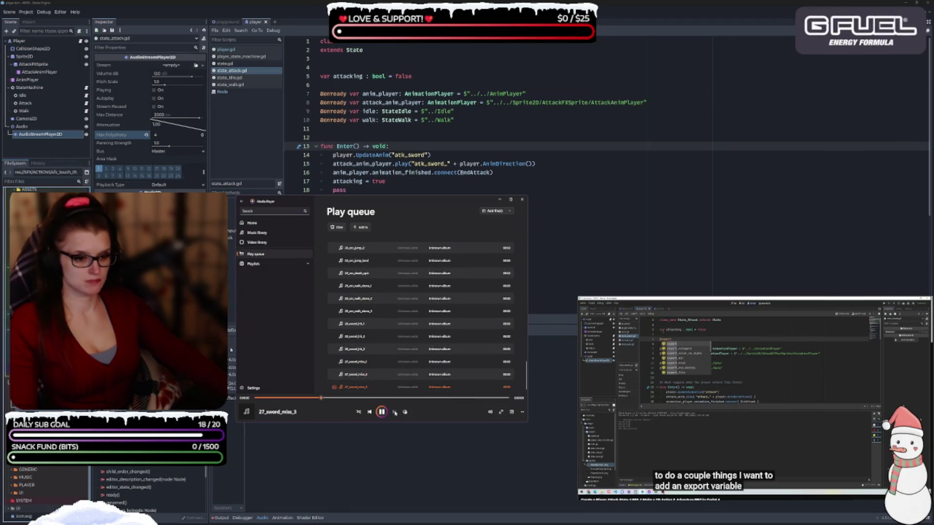
- Replay the 17_orc_atk_sword_1 to _3 sounds, then clear the play queue
scroll(421, 361, "up", 3)
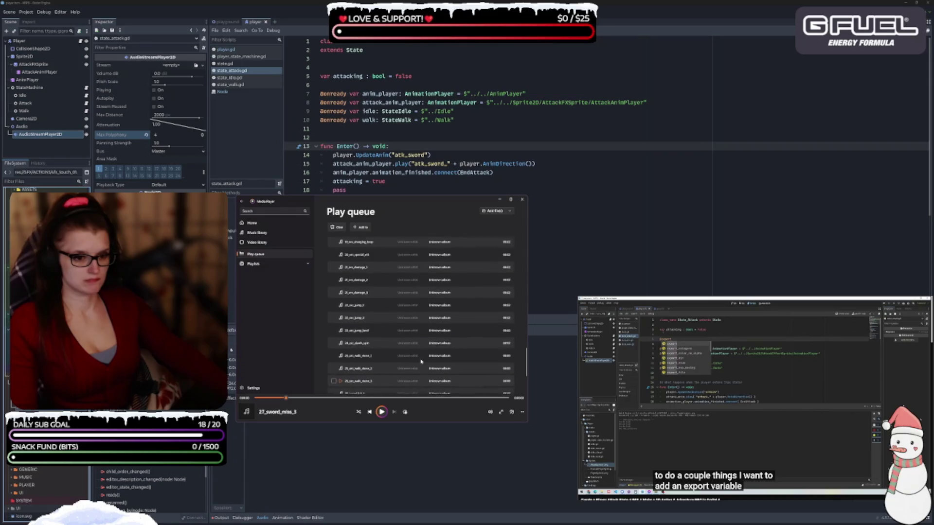
scroll(421, 361, "up", 2)
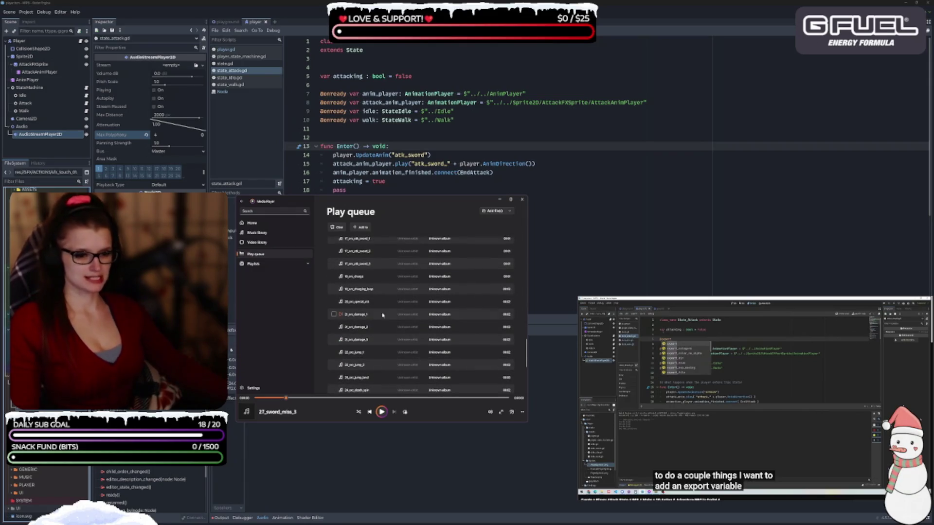
scroll(380, 314, "up", 2)
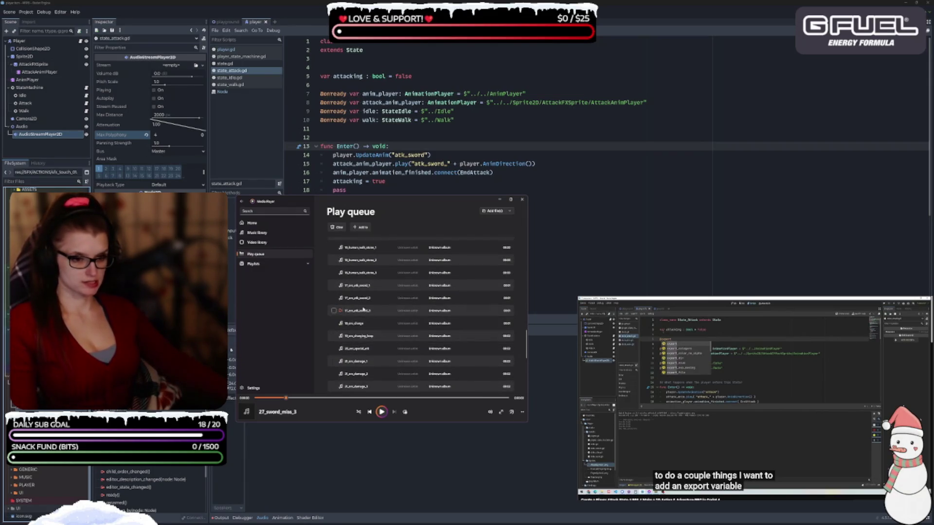
left_click(341, 286)
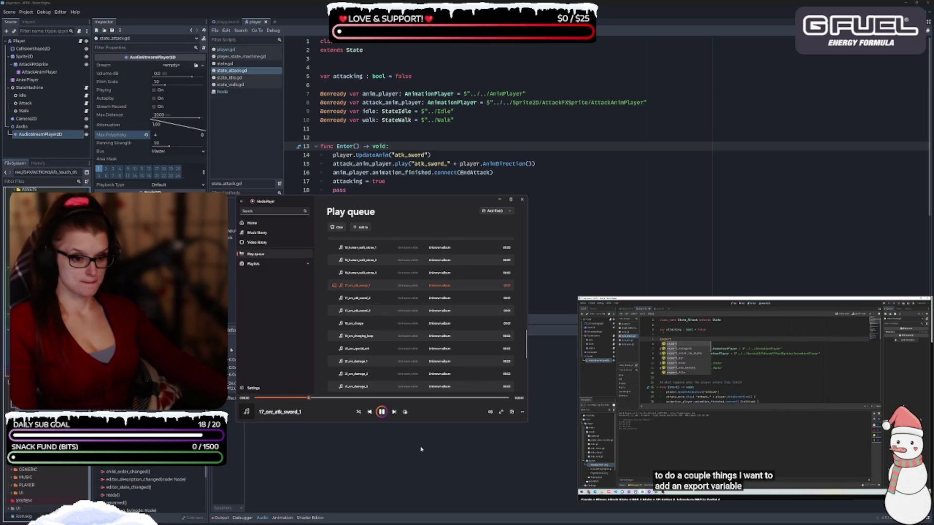
left_click(394, 413)
left_click(393, 412)
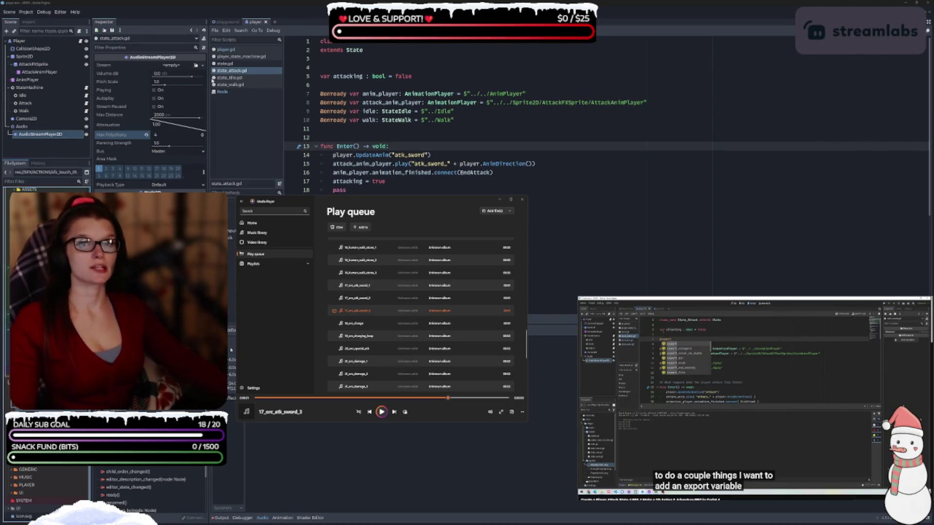
left_click(336, 227)
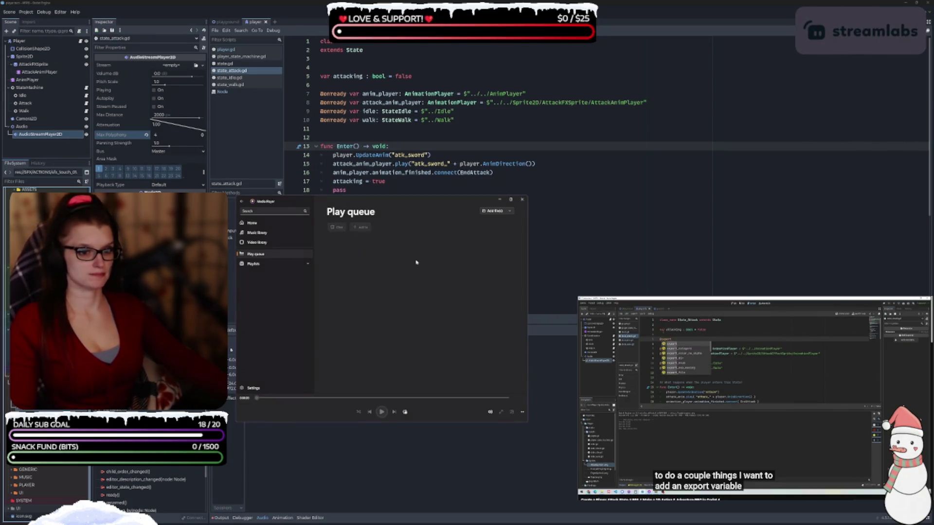
- Close Media Player, open res://SFX/PLAYER/ in the FileSystem dock, and enlarge the script area to line 33
left_click(521, 200)
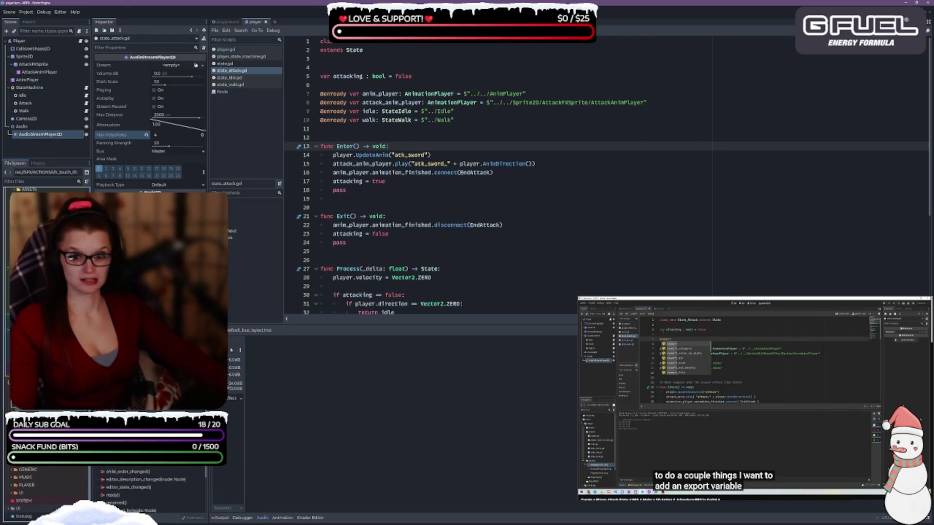
scroll(46, 340, "up", 5)
scroll(46, 491, "up", 3)
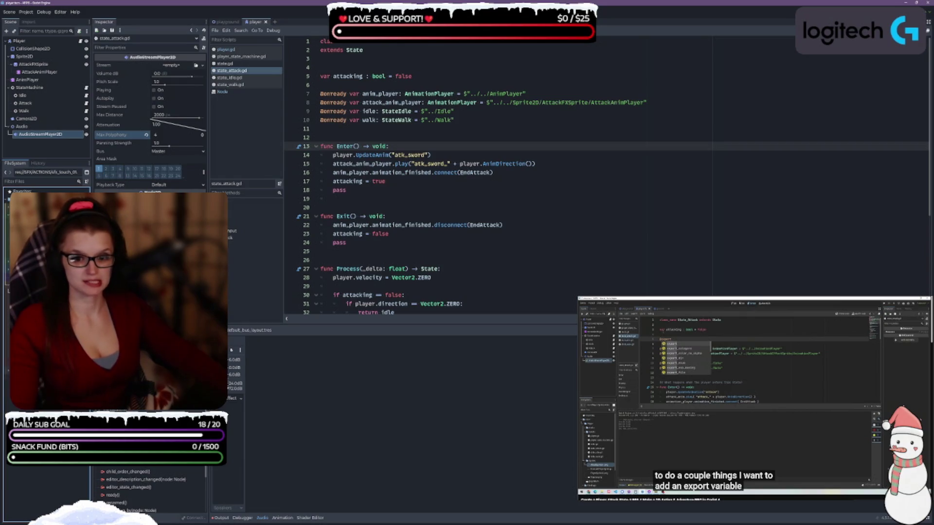
left_click(9, 316)
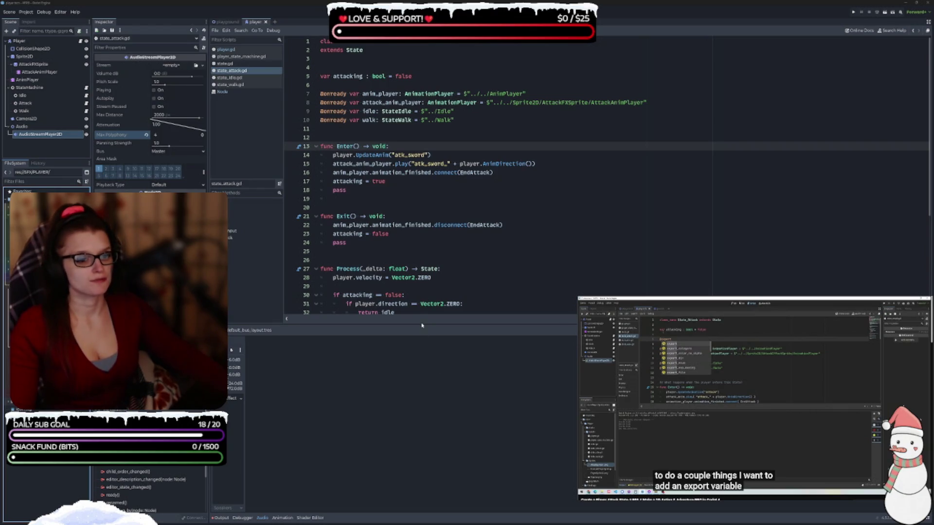
left_click_drag(422, 324, 421, 337)
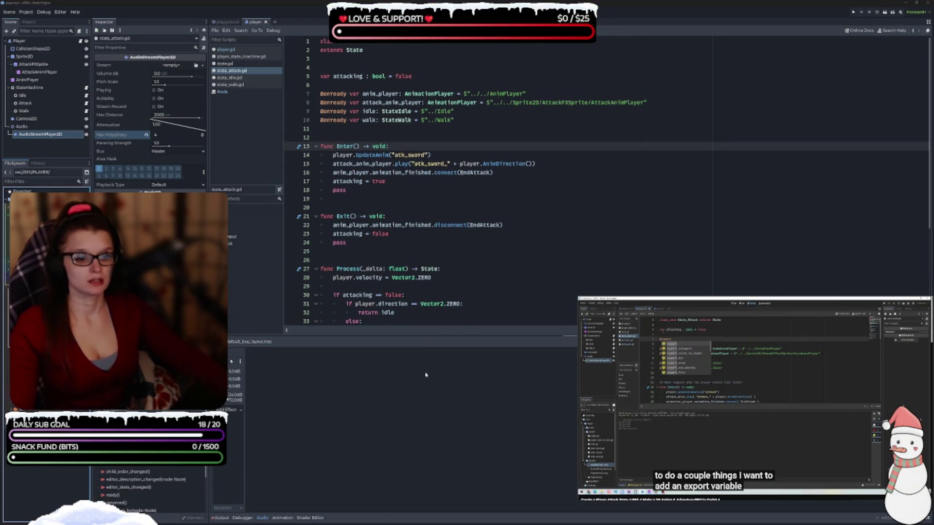
- Expand the script view to show lines 35–37 and play the sfx_player_sword_attack_04 sound
left_click_drag(444, 337, 451, 373)
left_click(521, 292)
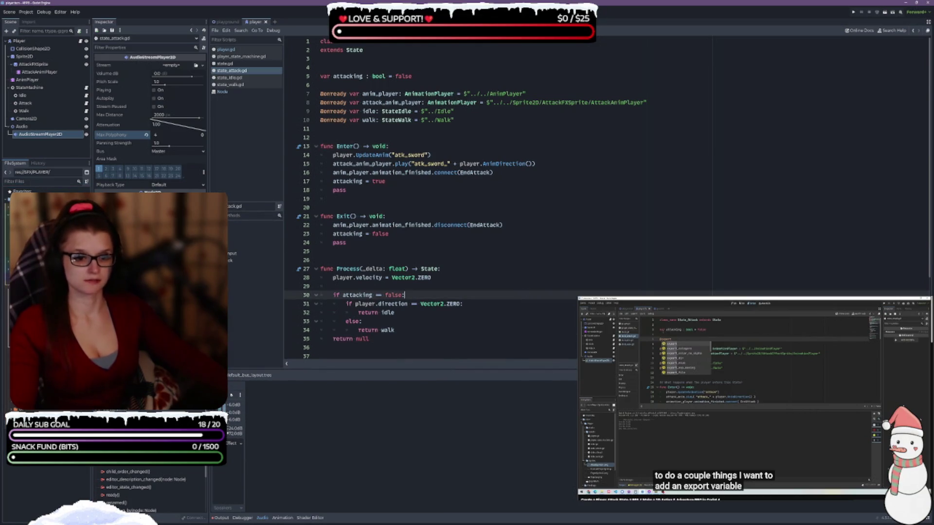
left_click(1, 321)
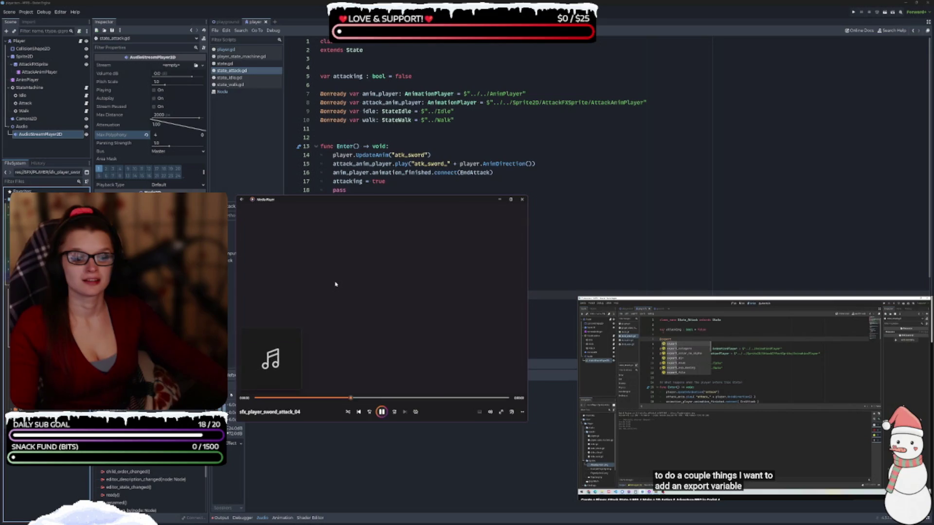
- Close Media Player after hearing sfx_player_sword_attack_01, returning to the state_attack.gd script
left_click(521, 199)
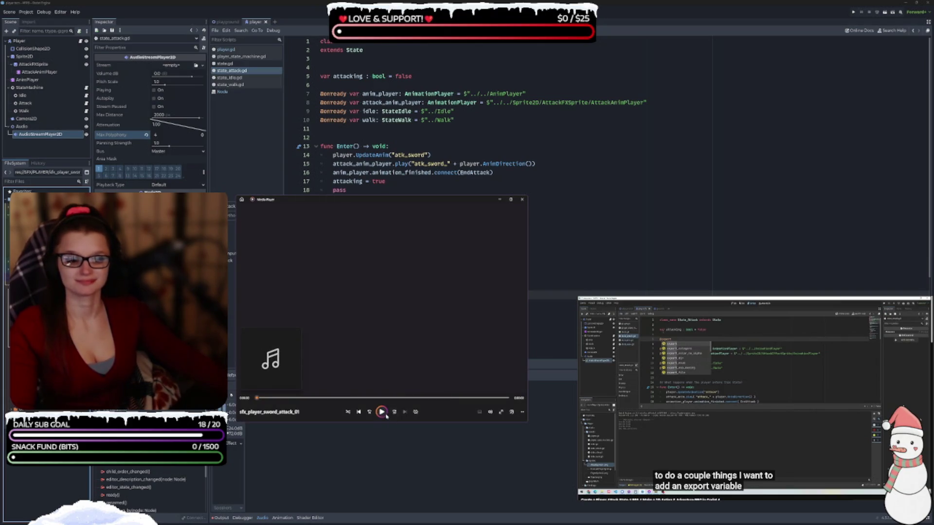
left_click(521, 200)
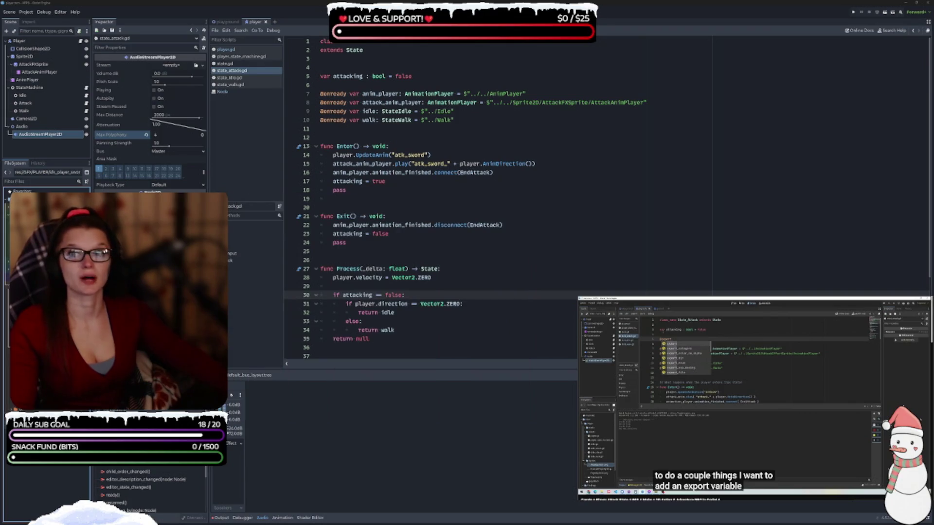
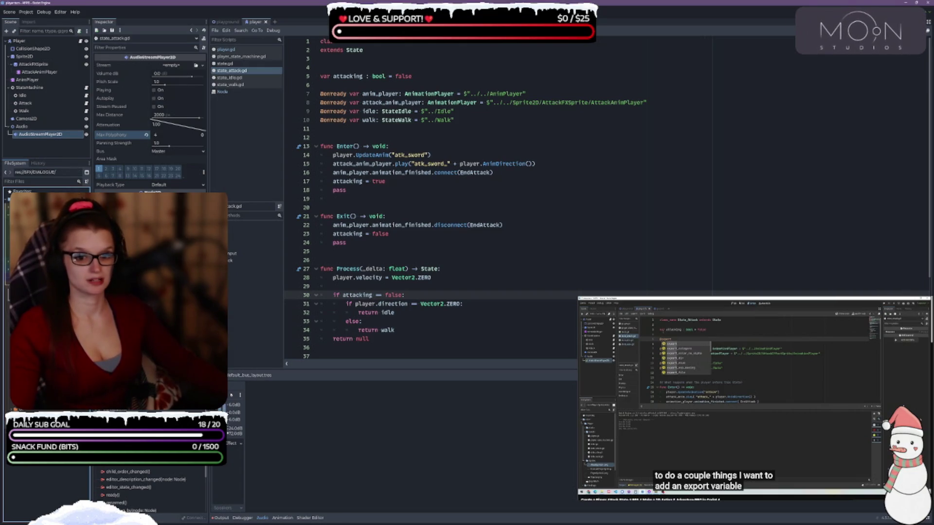
left_click_drag(92, 146, 107, 146)
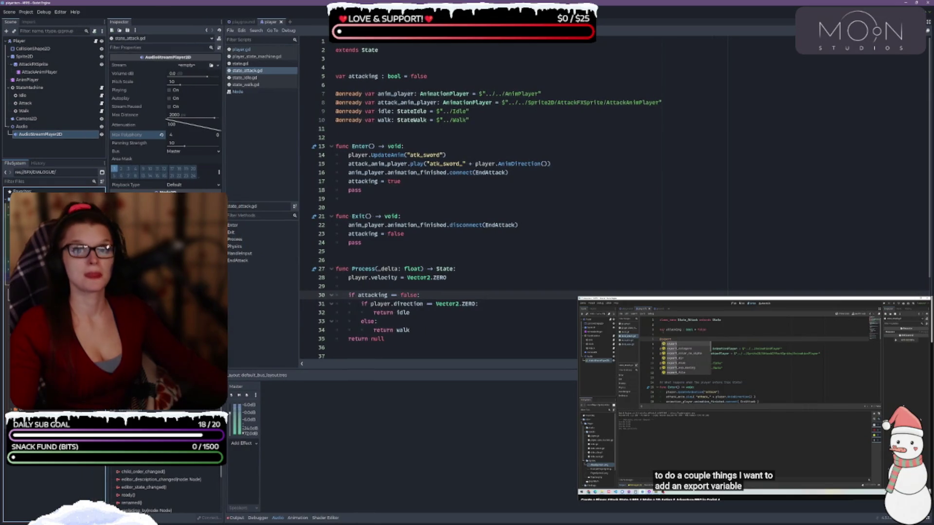
left_click(818, 455)
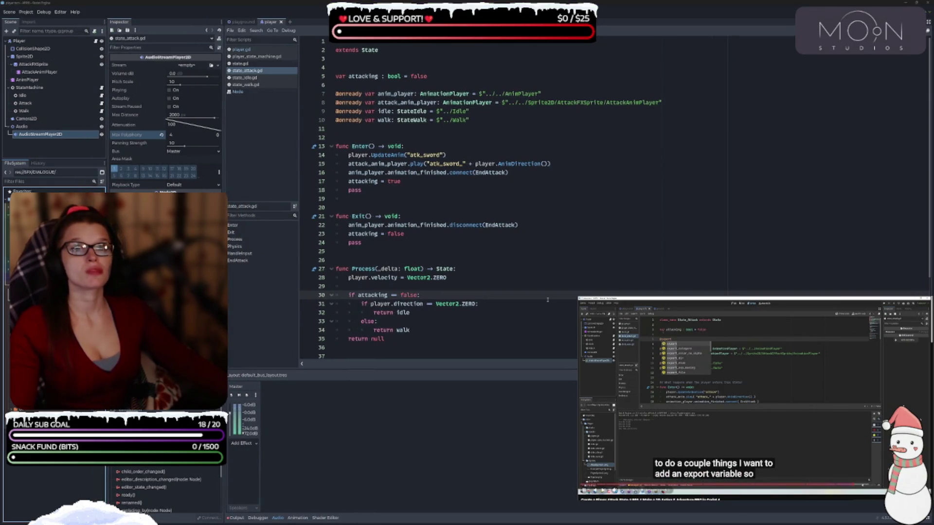
left_click(370, 88)
key("Return")
key("Return")
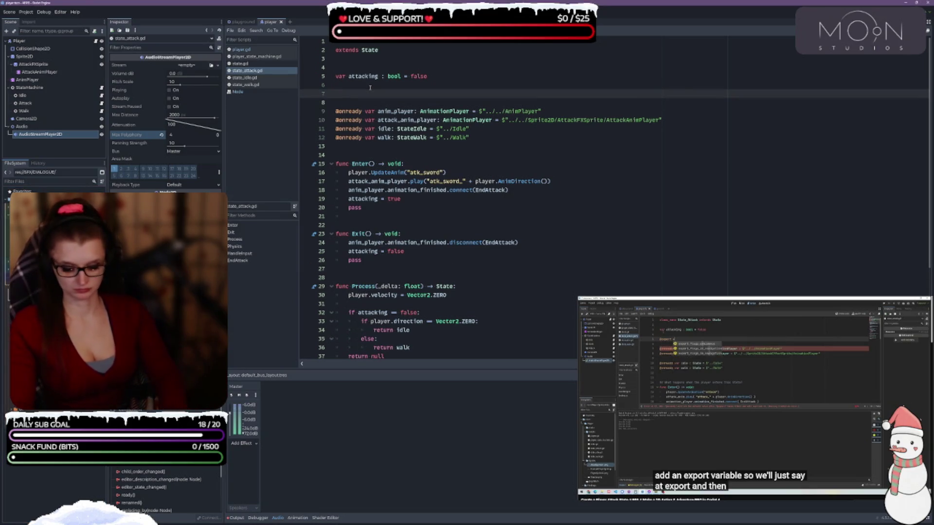
type("@export ")
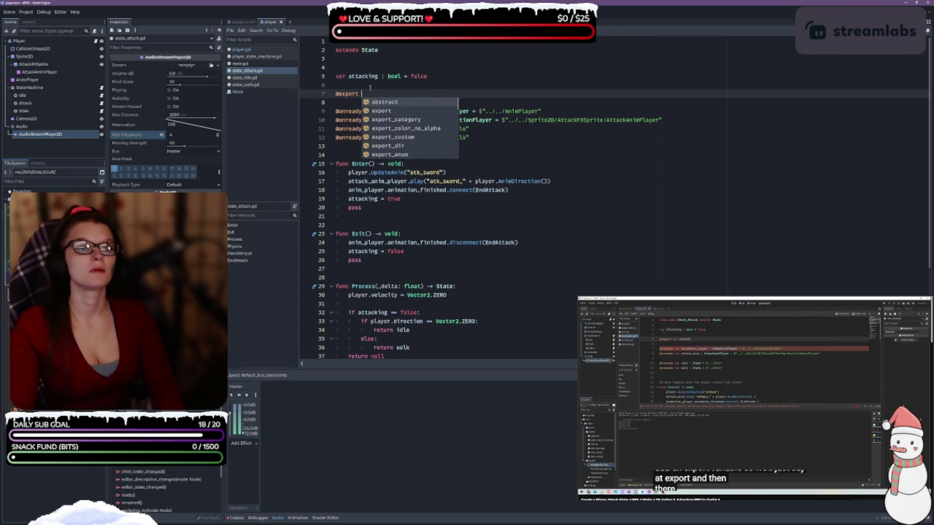
type("cvar")
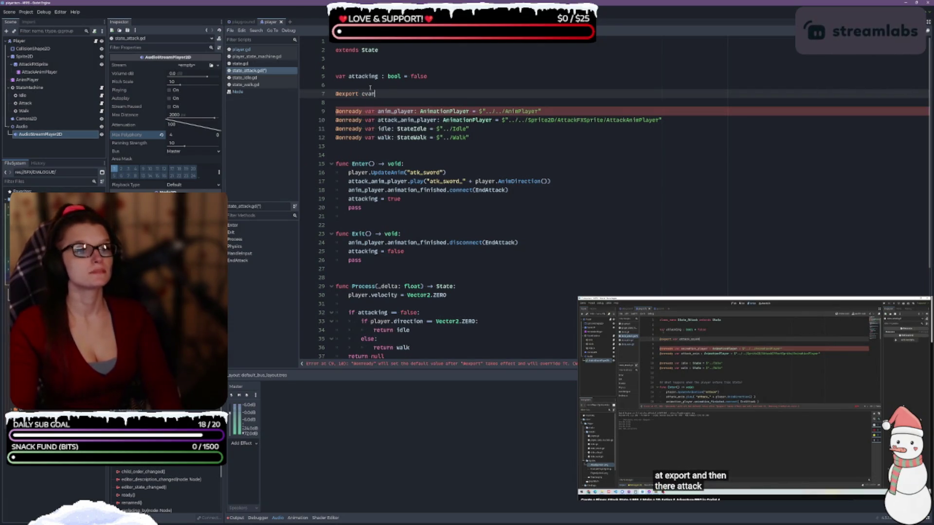
type(" attack")
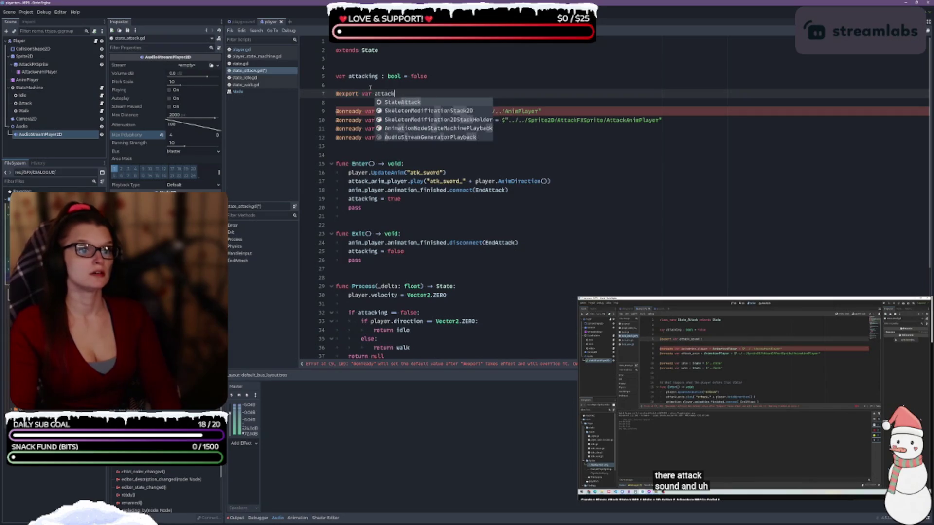
type("_sound ")
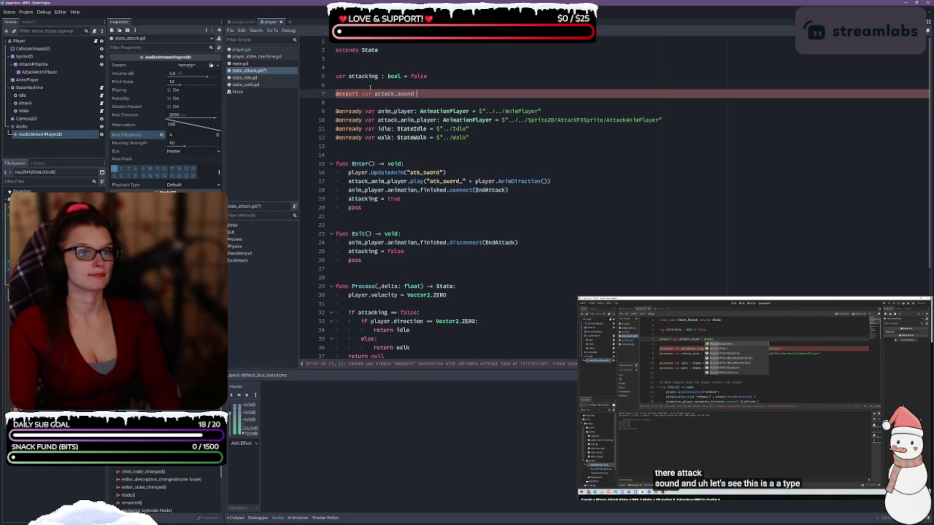
type(": Aud")
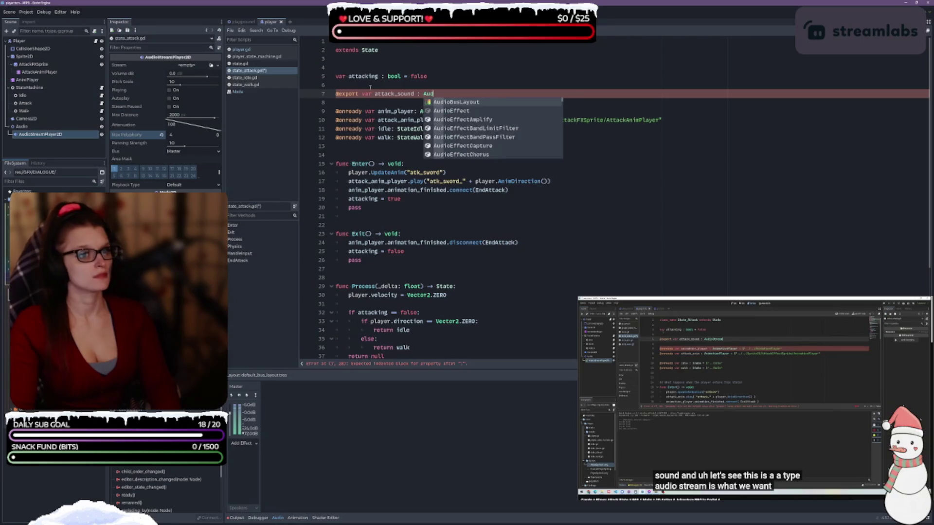
type("ioStream")
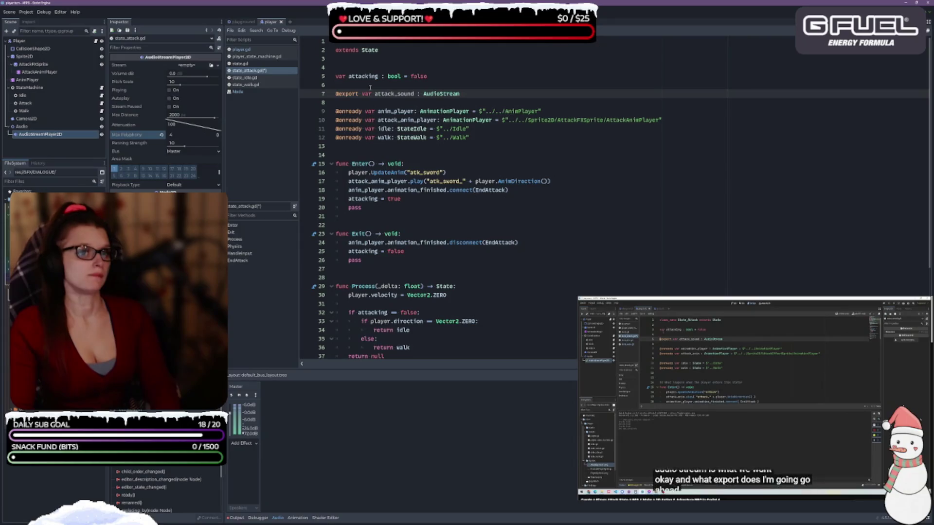
key("ctrl+s")
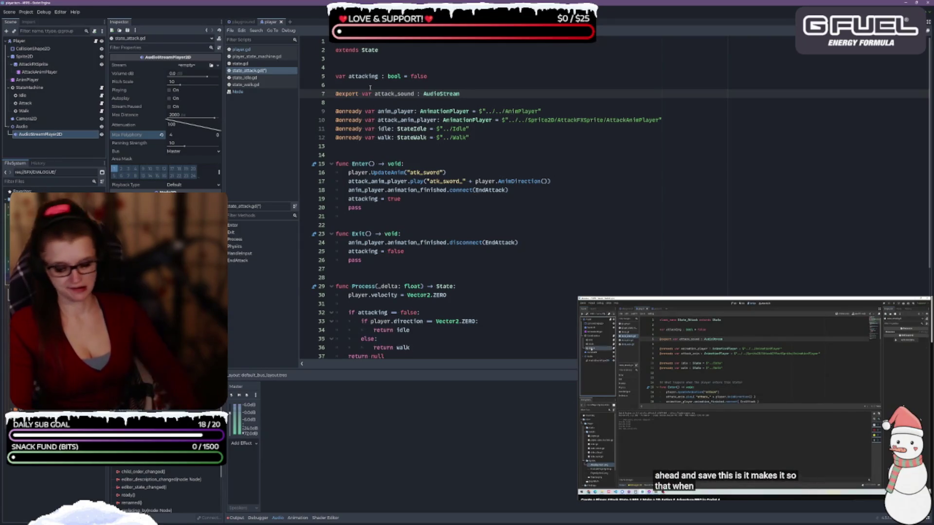
left_click(364, 68)
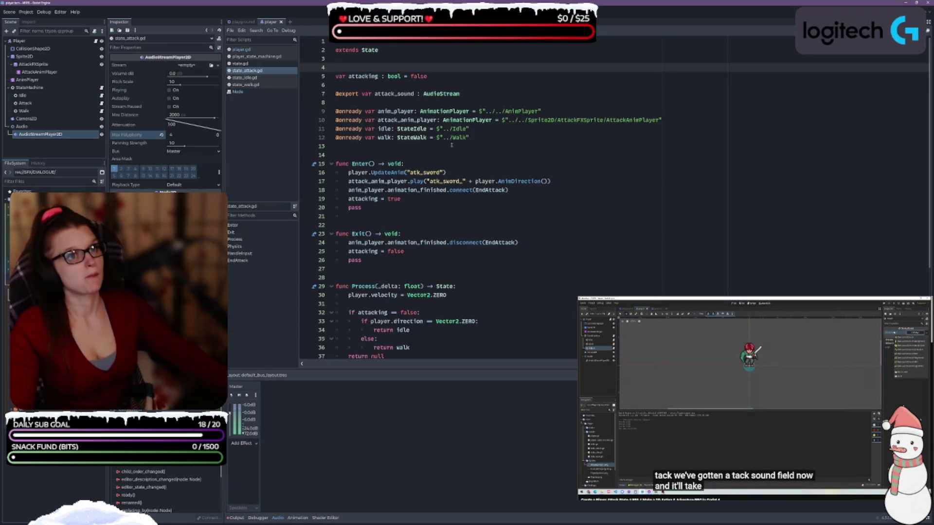
left_click(507, 184)
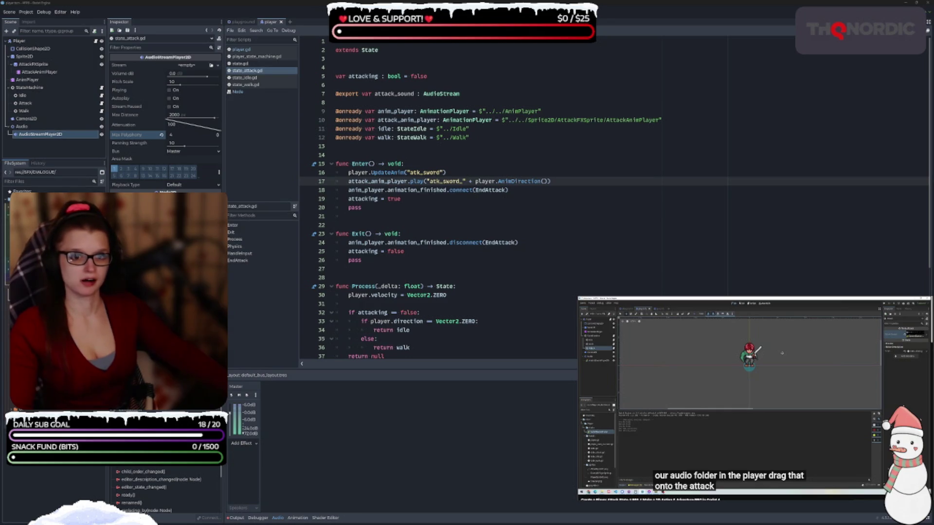
left_click(35, 135)
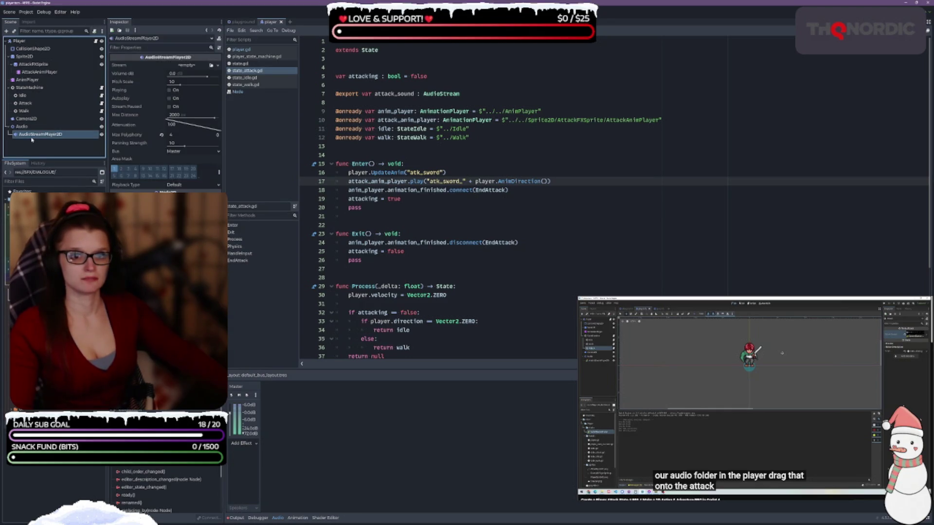
- Inspect the Audio, AudioStreamPlayer2D and Player root nodes in the scene tree
left_click(32, 127)
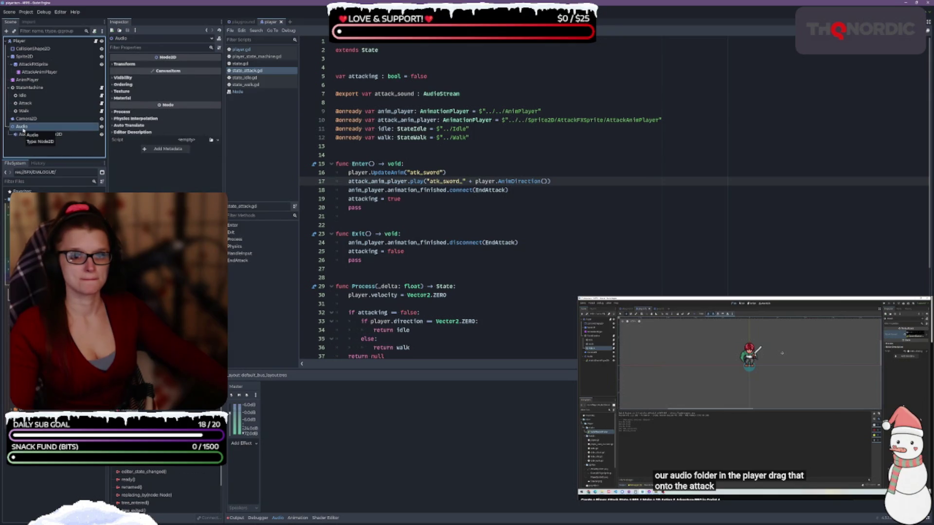
left_click(39, 134)
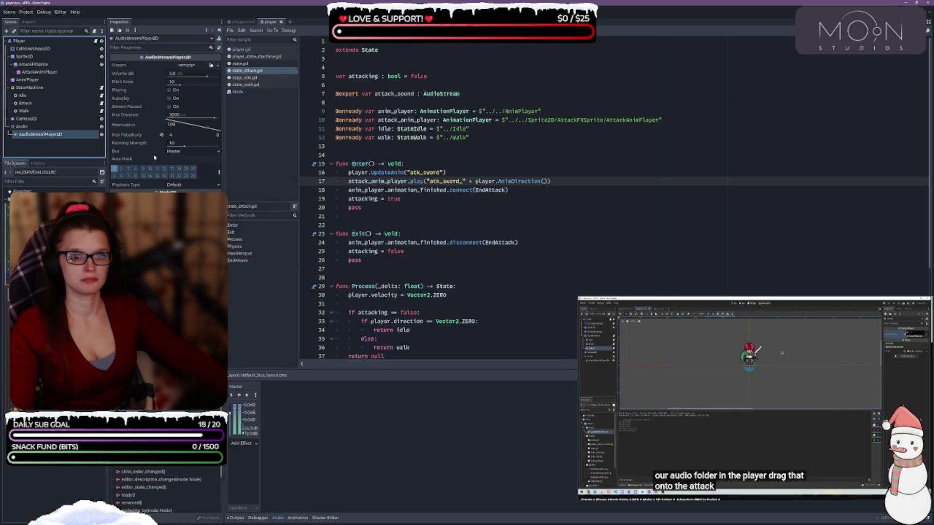
left_click(43, 42)
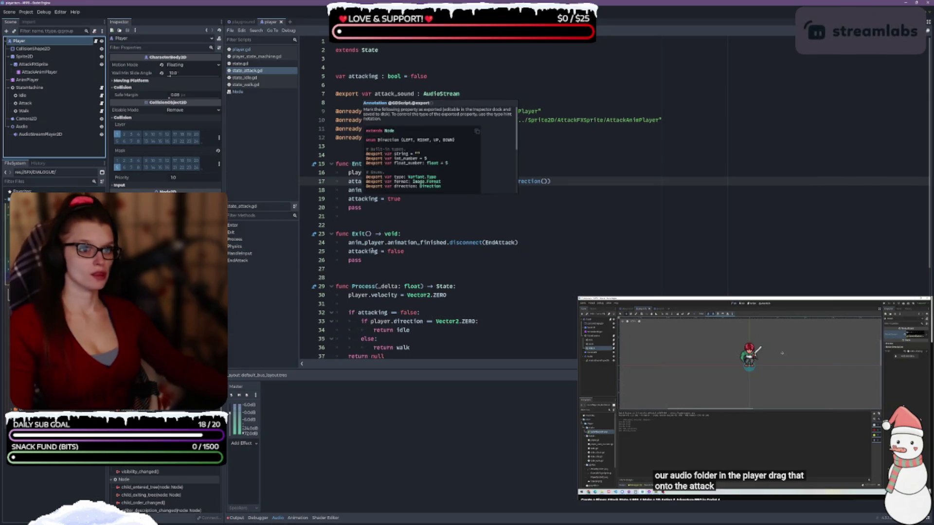
left_click(518, 152)
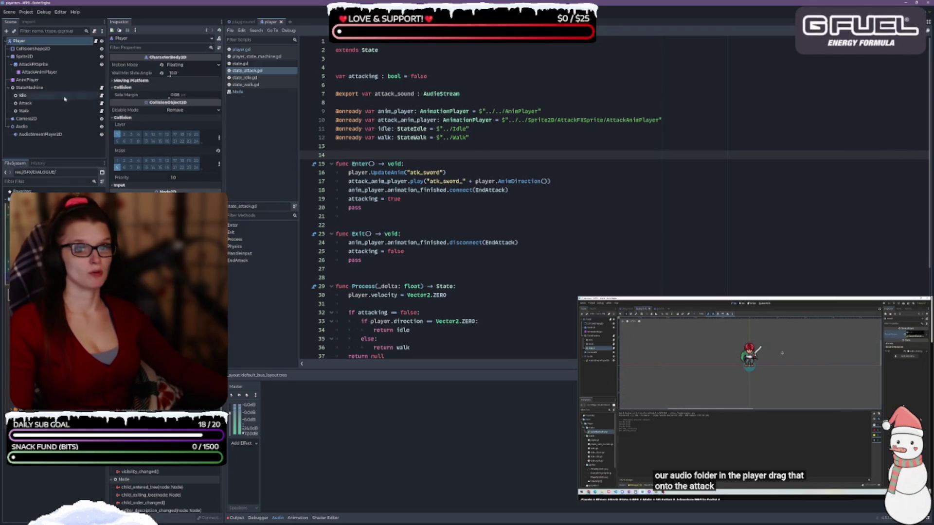
- Assign the sword attack sound from res://SFX/PLAYER to the Attack node's Attack Sound and save the scene
left_click(47, 104)
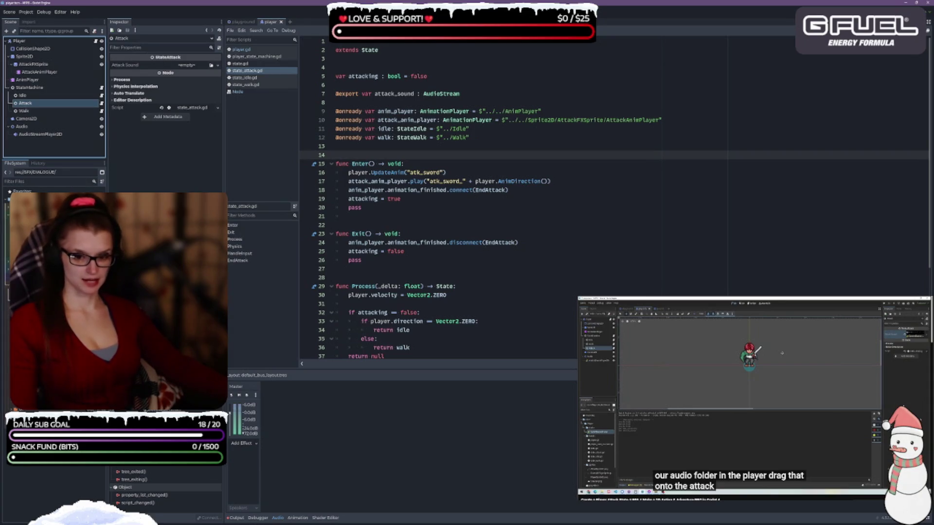
left_click(29, 292)
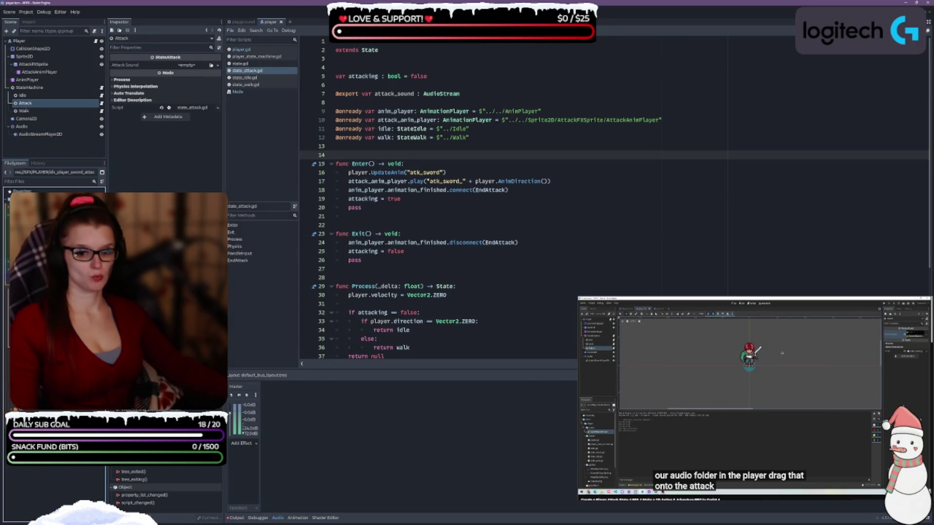
left_click_drag(168, 119, 195, 66)
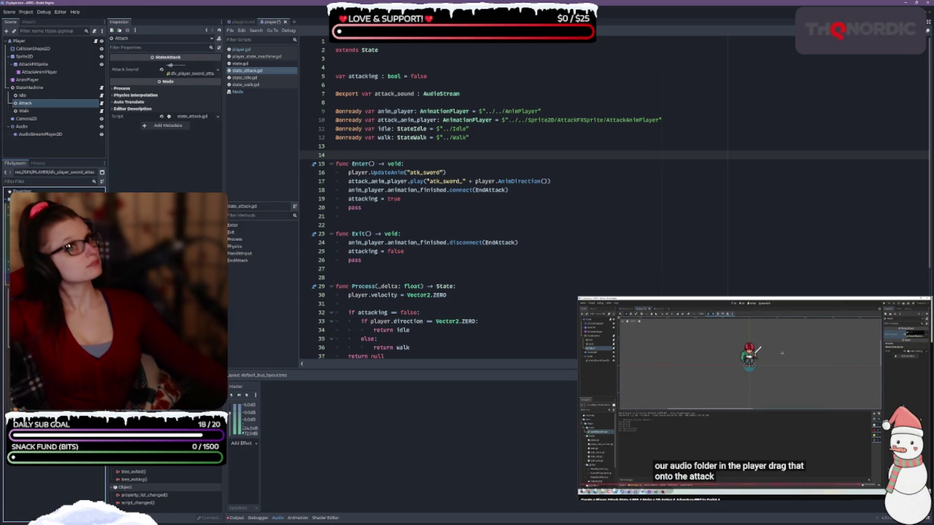
key("ctrl+s")
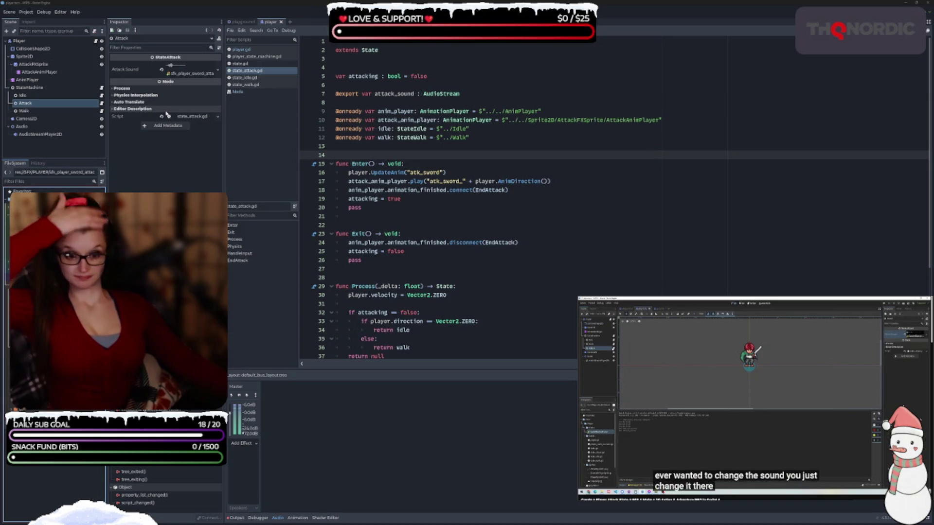
left_click(277, 517)
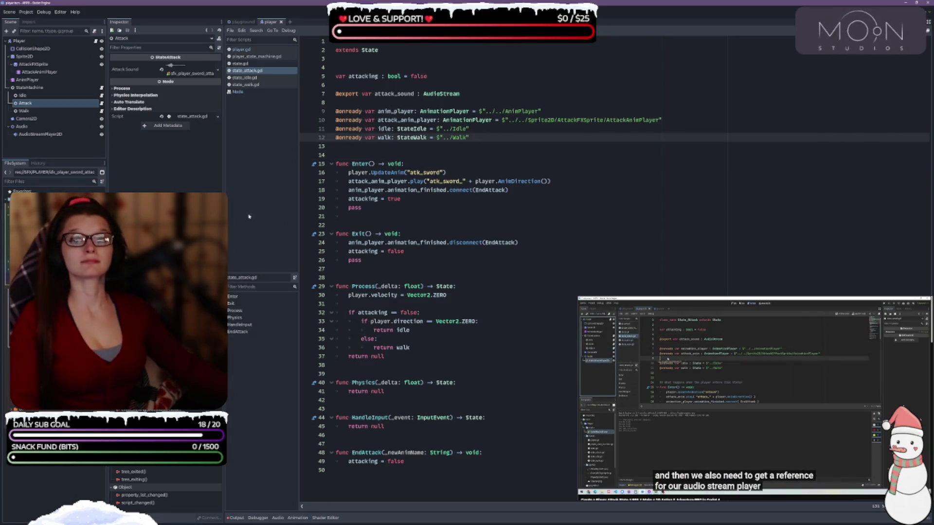
left_click(42, 134)
left_click(63, 153)
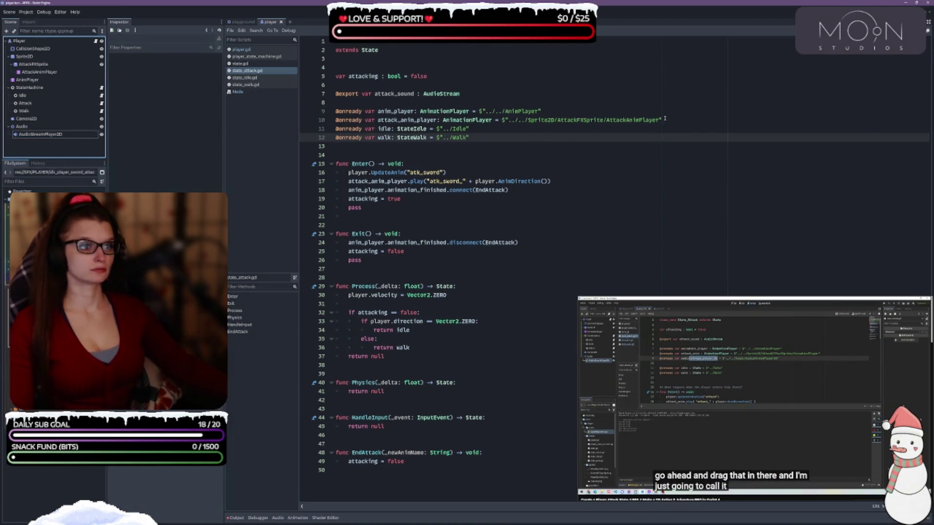
left_click(692, 121)
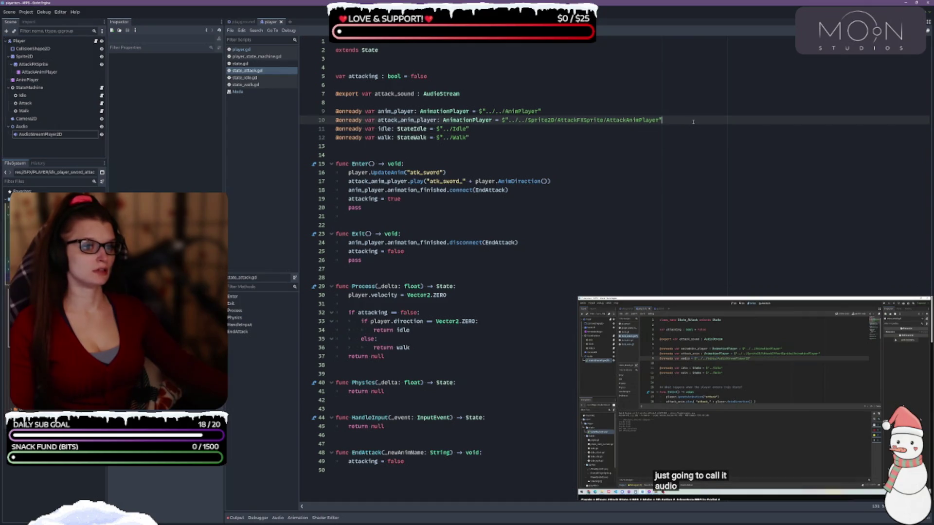
key("Down")
key("Down")
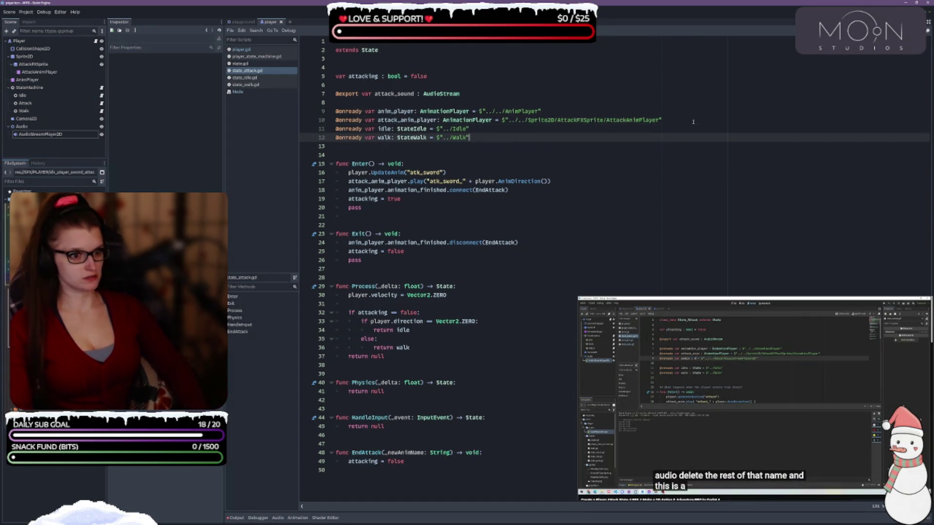
key("Return")
key("Return")
mouse_move(40, 135)
left_mouse_down()
mouse_move(263, 168)
mouse_move(350, 146)
left_mouse_up()
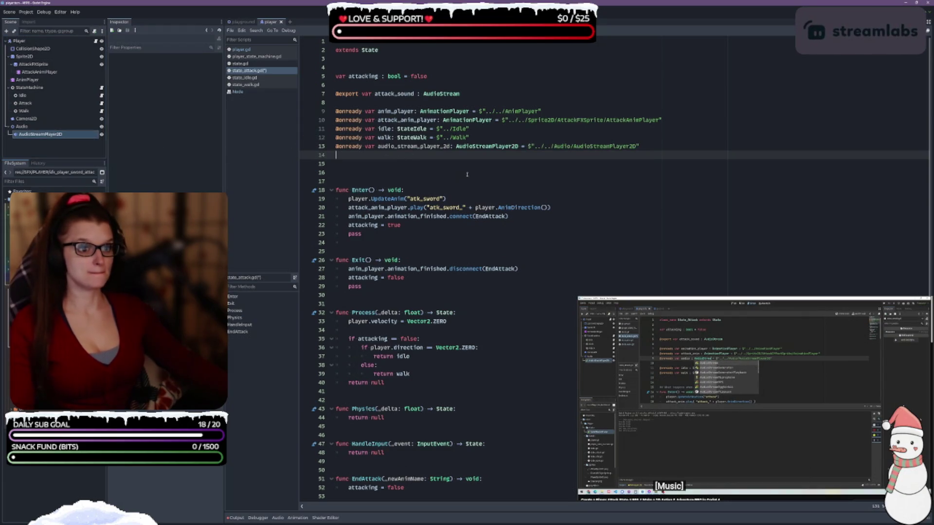
key("ctrl+s")
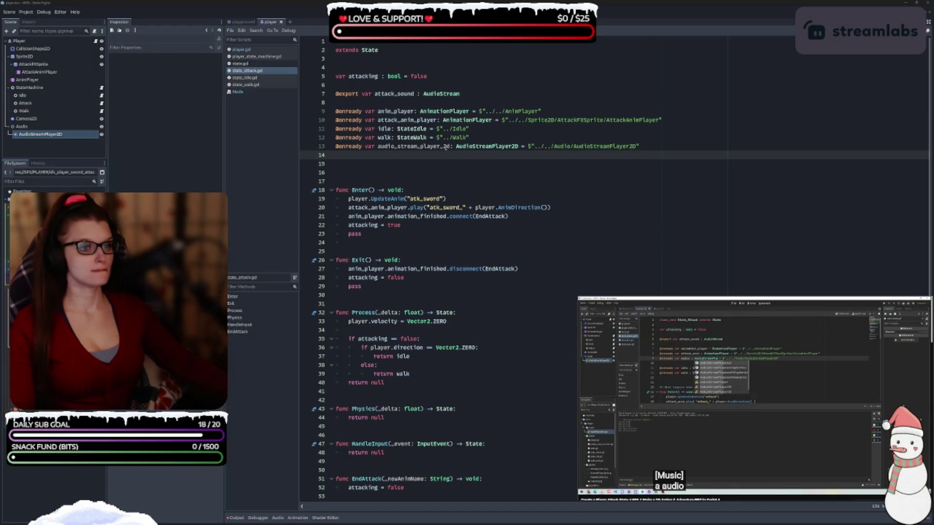
- Rename the reference variable to audio, delete the extra blank lines, and save
key("shift+Left")
key("shift+Left")
key("shift+Left")
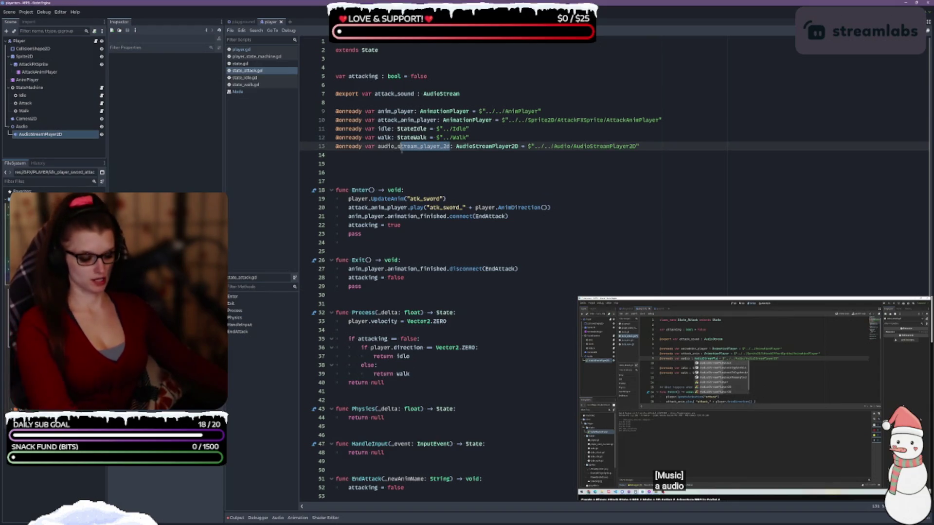
key("BackSpace")
key("BackSpace")
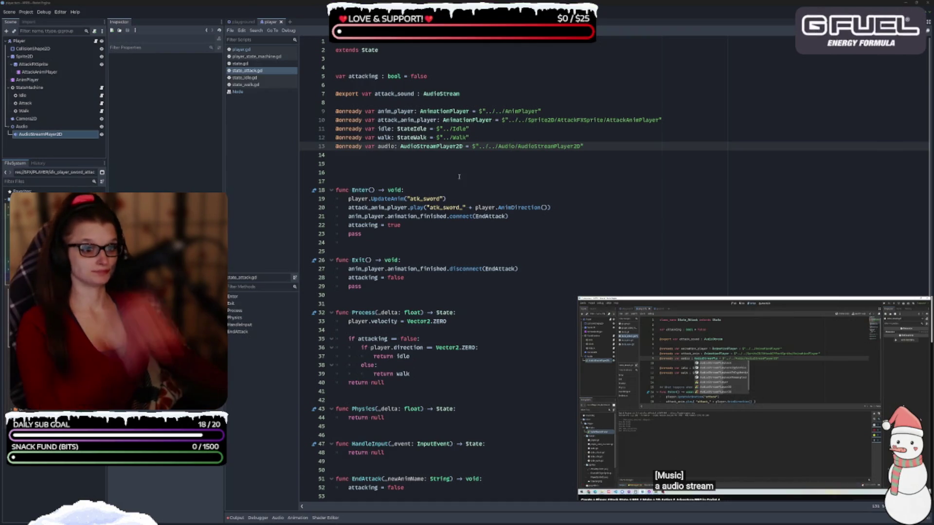
left_click(376, 164)
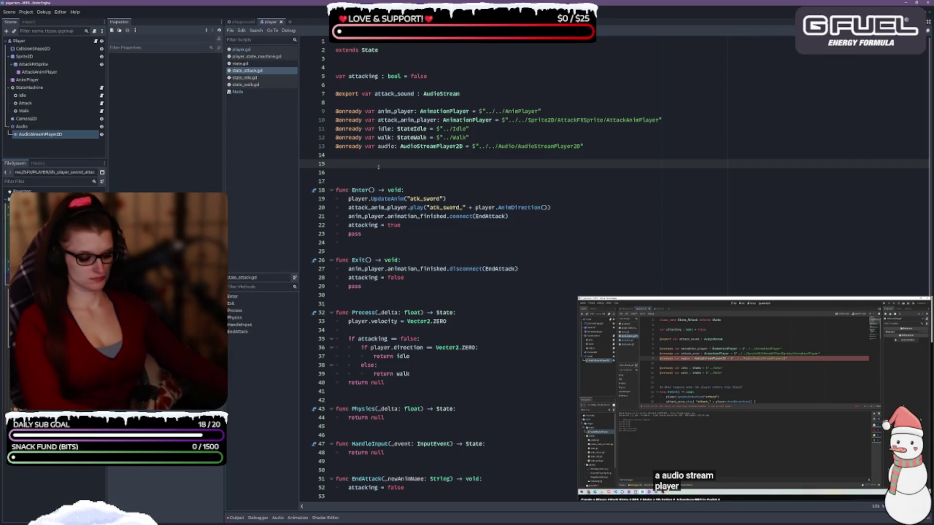
key("BackSpace")
key("BackSpace")
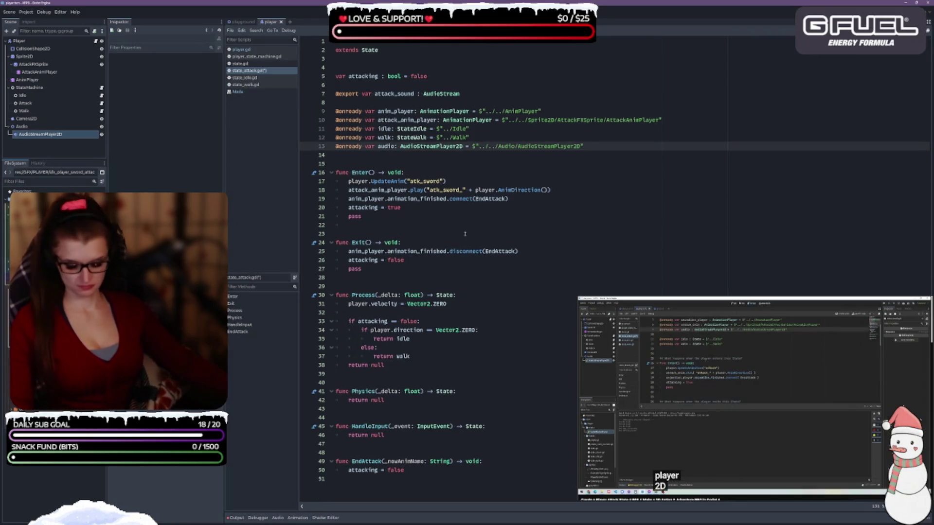
key("ctrl+s")
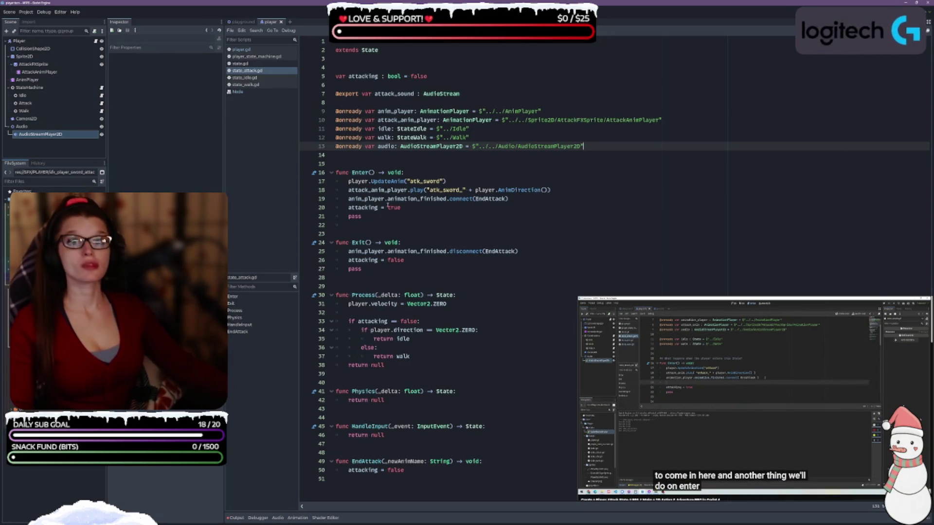
- In Enter(), add 'audio.stream = attack_sound' and 'audio.play()' after the connect call
left_click(529, 198)
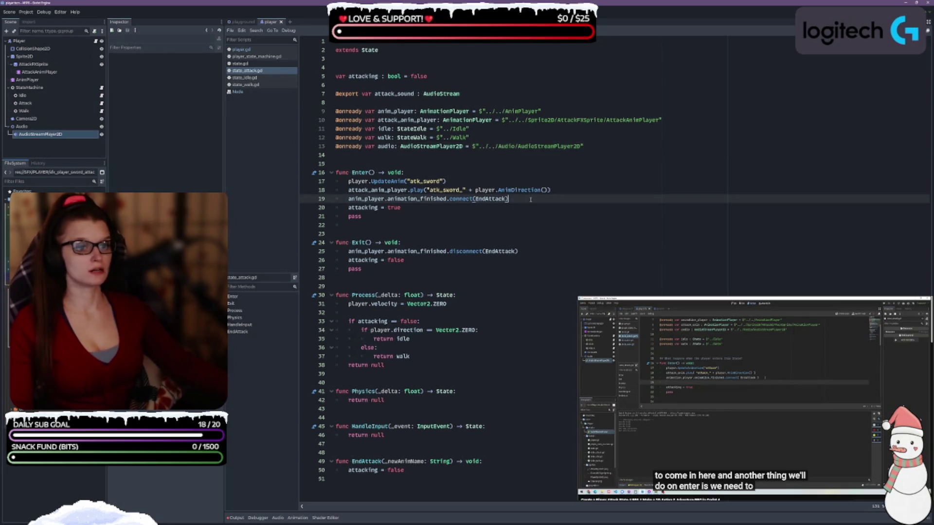
key("Return")
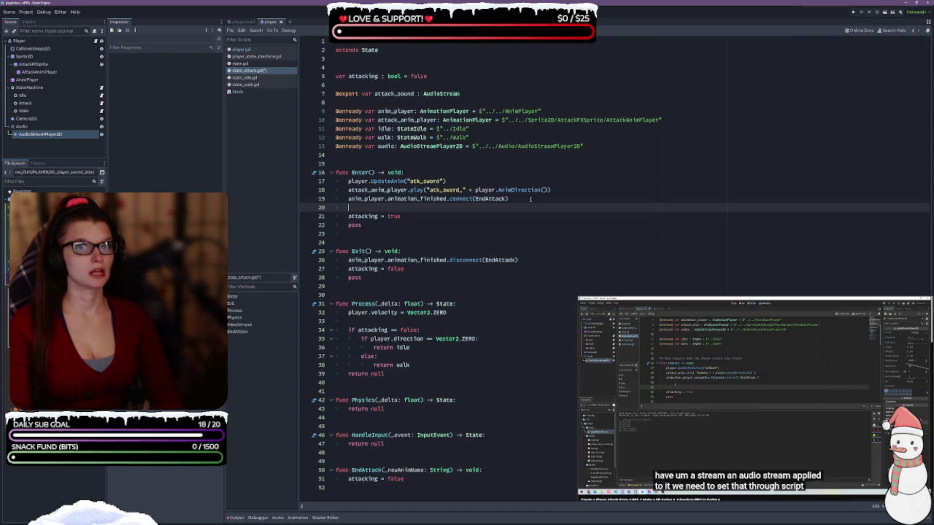
type("aud")
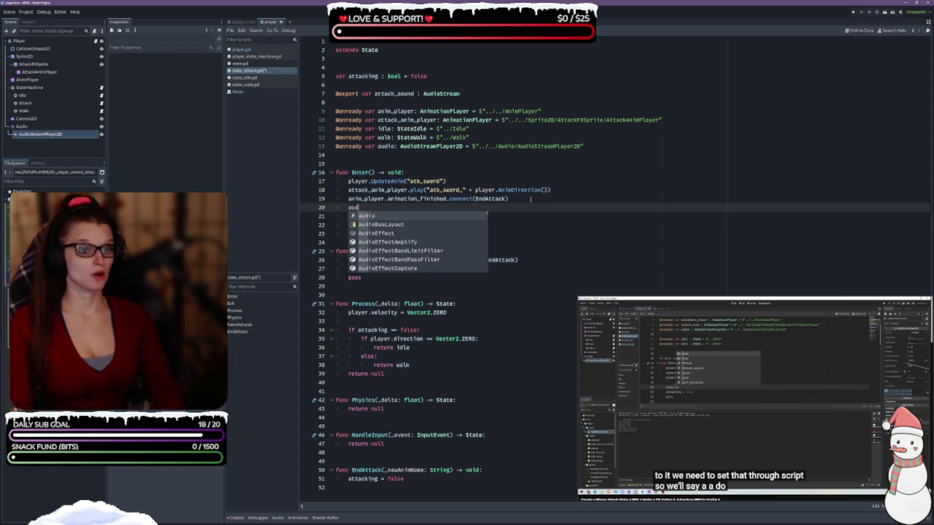
type("io.stream")
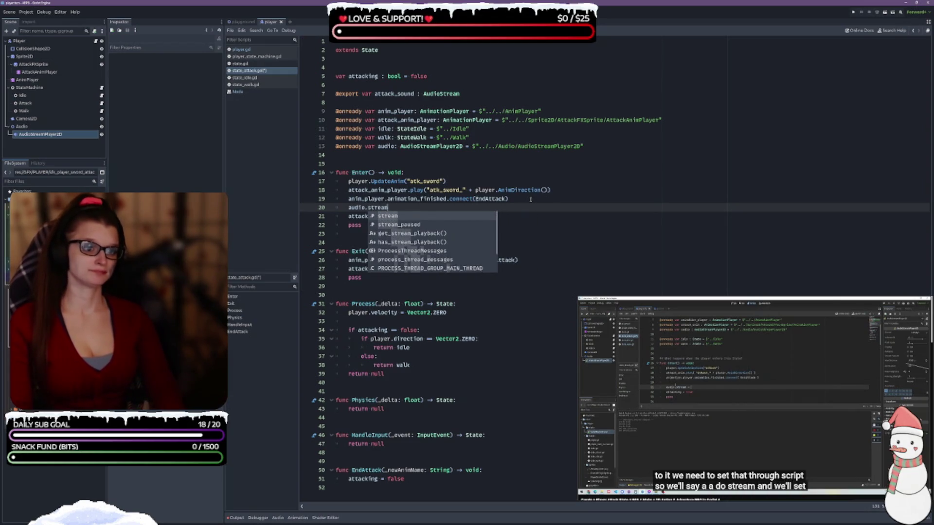
type(" =")
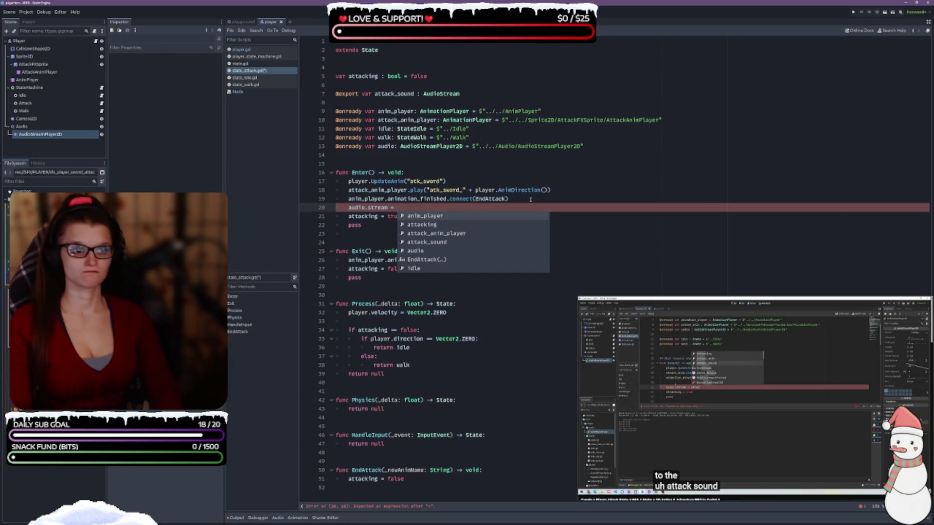
type("attack")
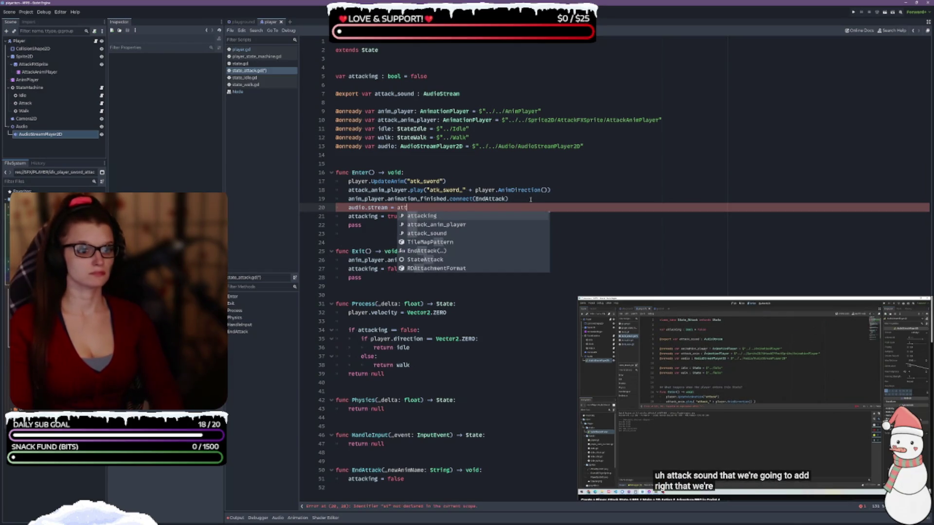
key("Return")
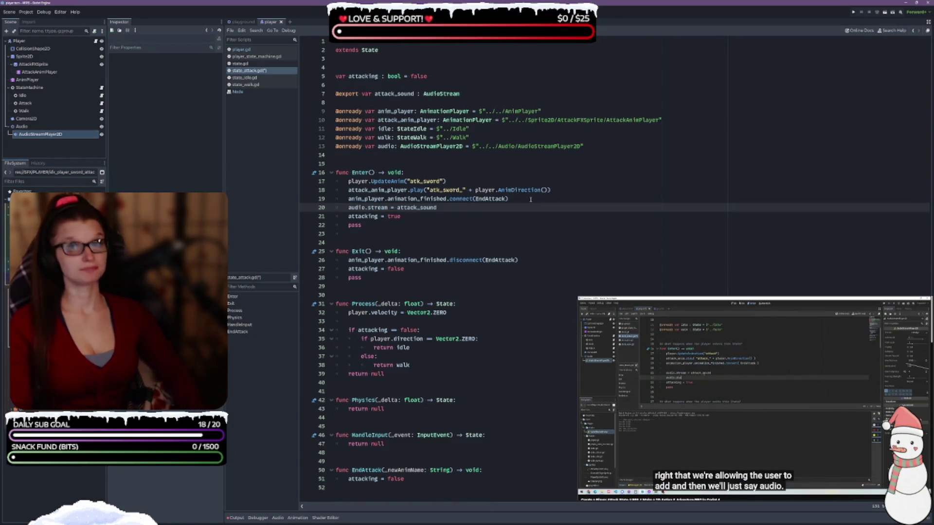
key("Return")
type("audio.pl")
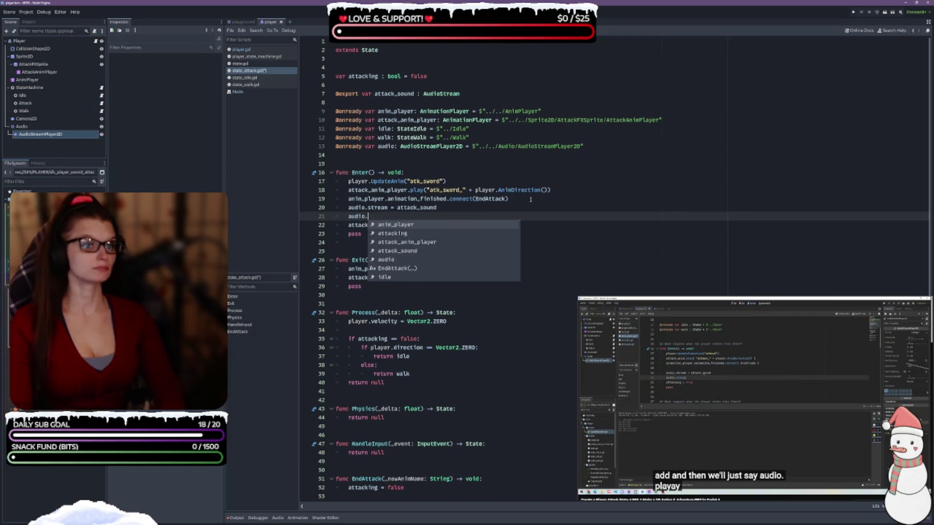
key("Return")
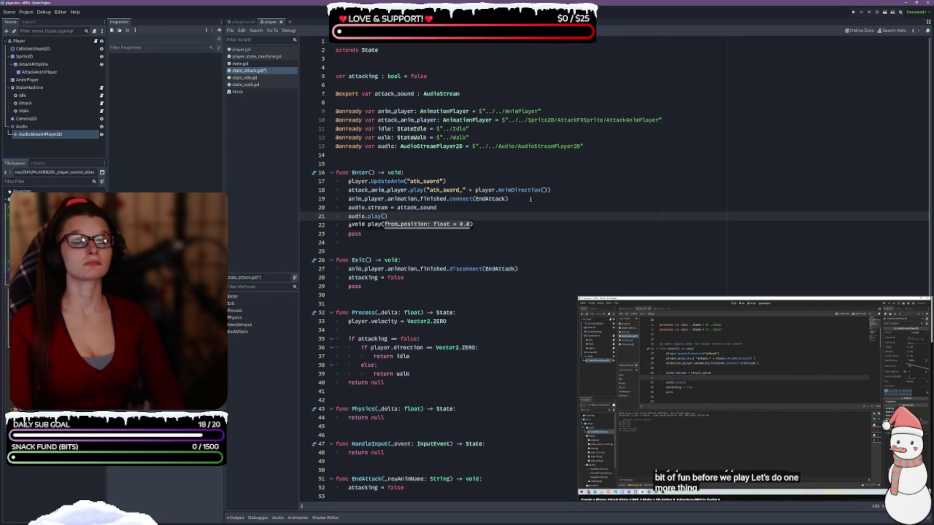
- Insert an 'audio.pitch_scale' line between the stream assignment and the play call
left_click(477, 209)
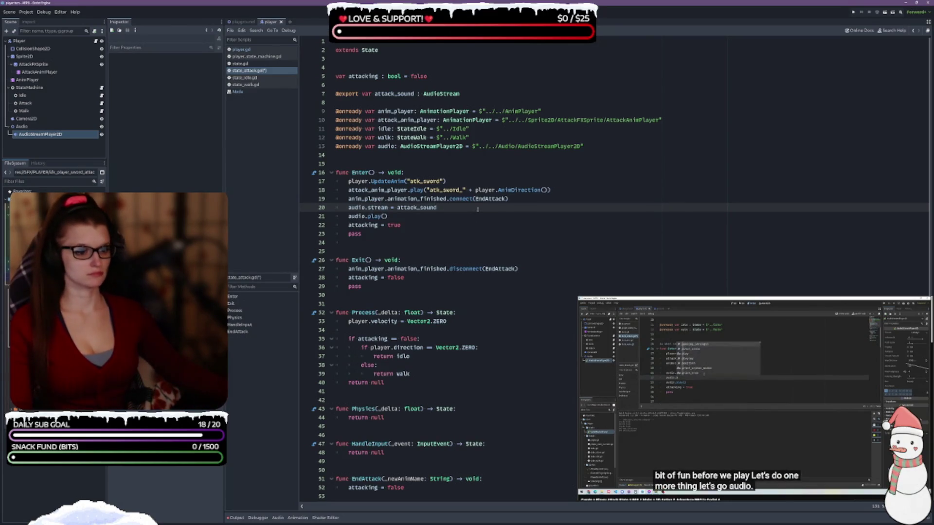
key("Return")
type("audio")
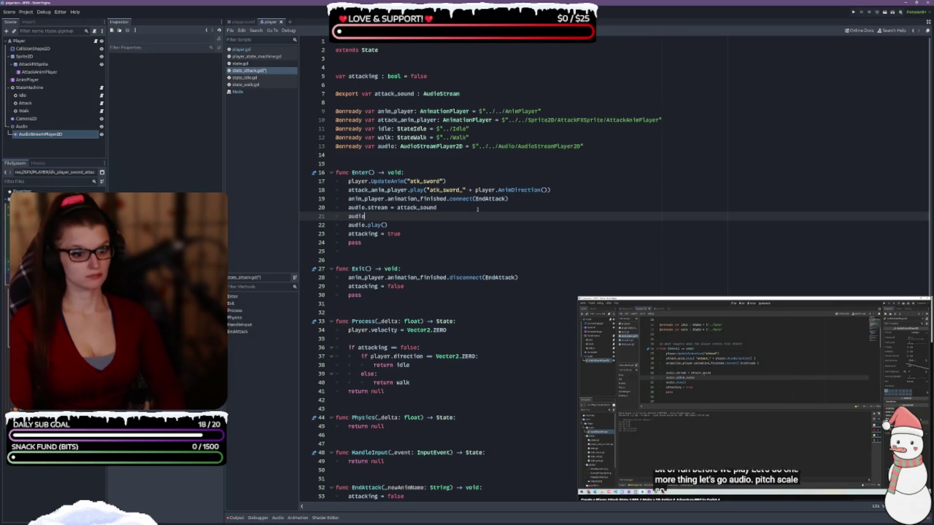
type(".pitch")
key("Return")
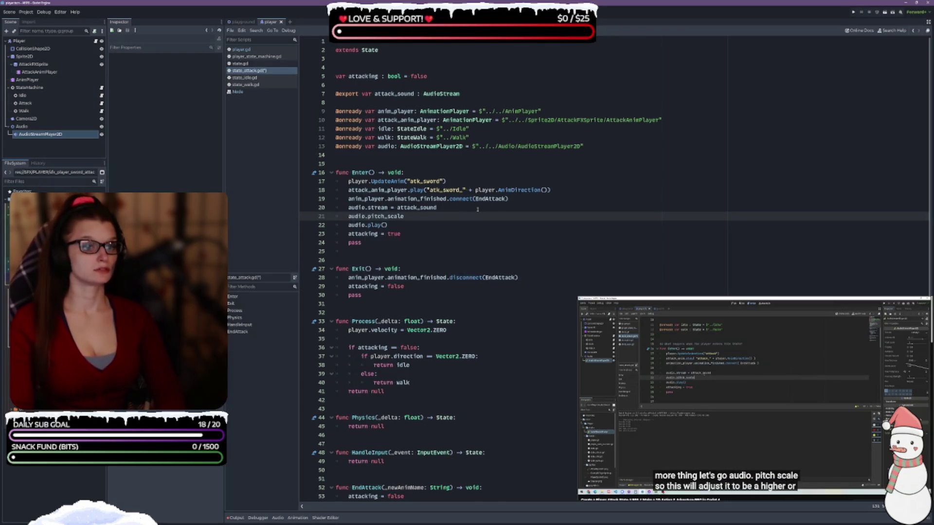